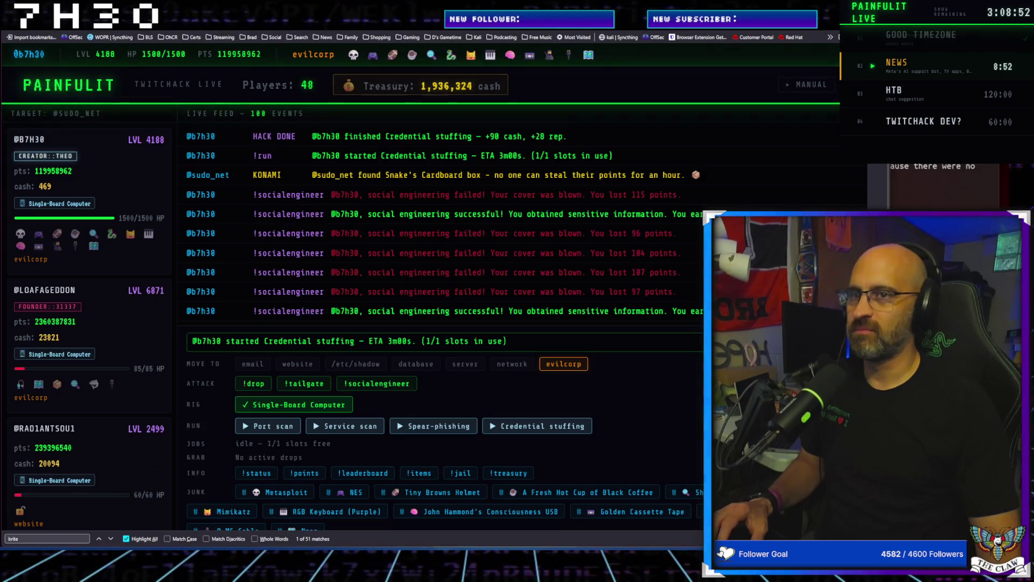
Open a new browser tab in place of the Painfulit game page
{"action": "key", "text": "ctrl+l"}
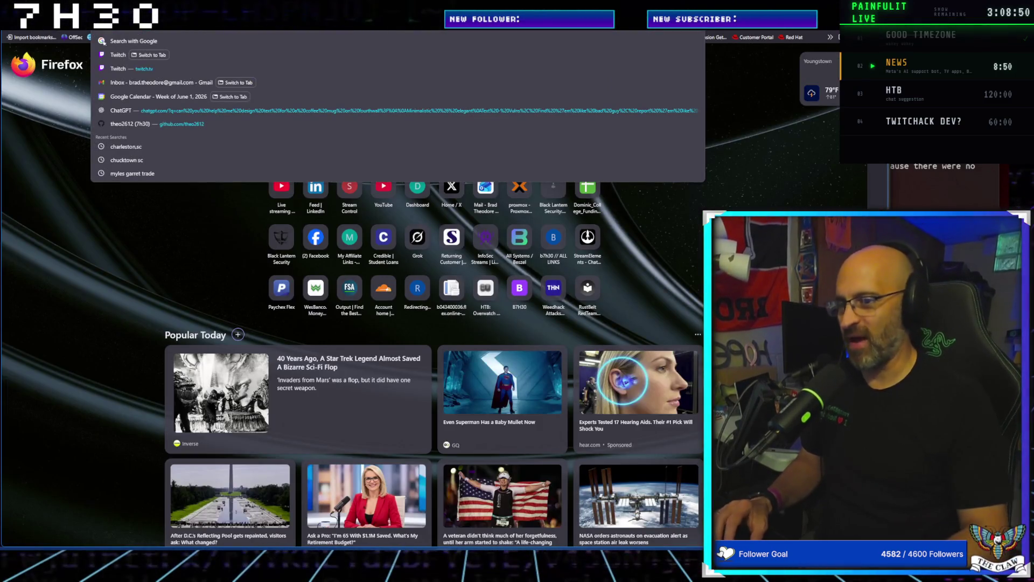
Search for vibeos, view its Wikipedia article and the vibeos.sh site, then start a new tab
{"action": "type", "text": "vibe"}
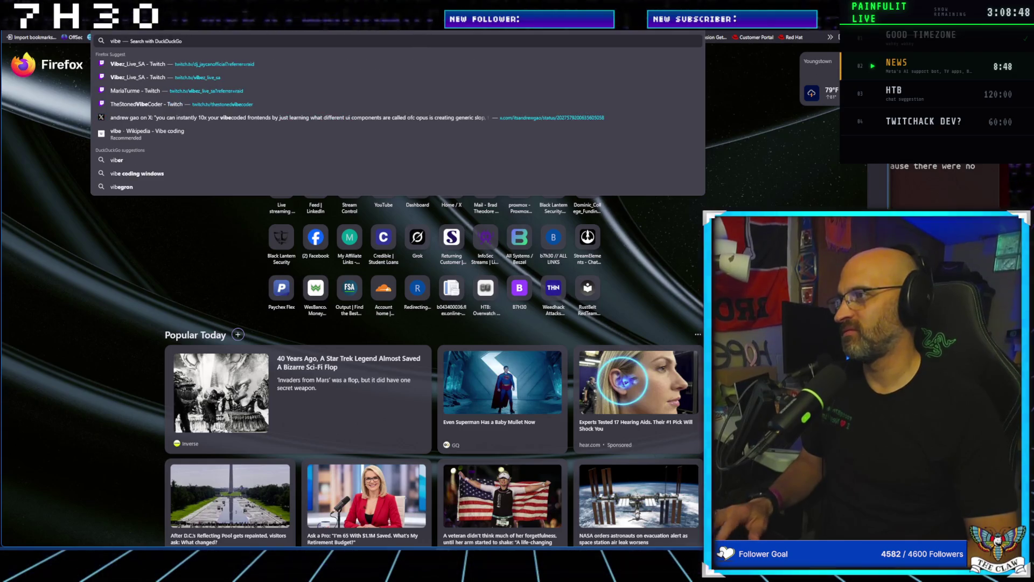
{"action": "type", "text": "os"}
{"action": "key", "text": "Return"}
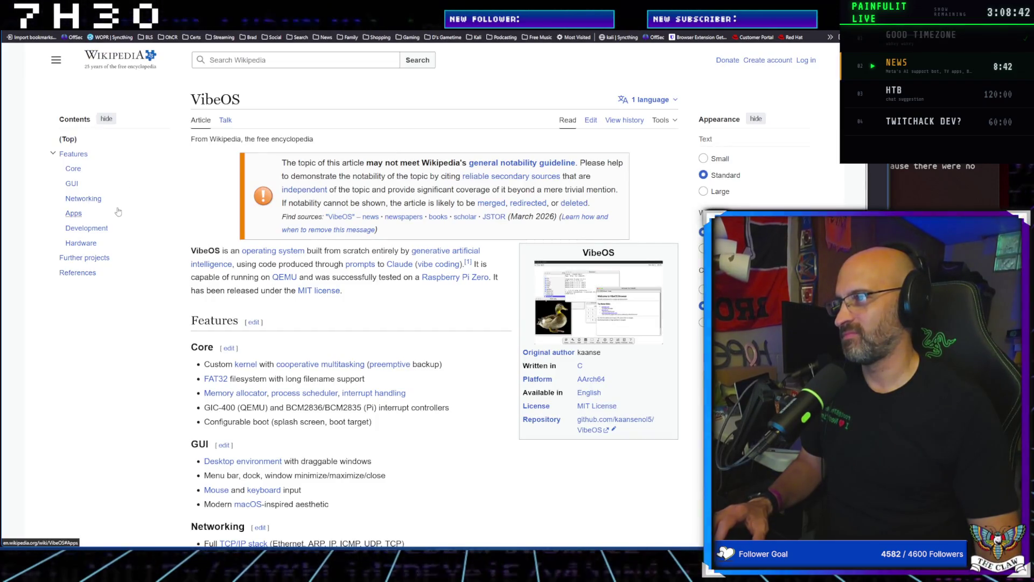
{"action": "key", "text": "alt+Left"}
{"action": "scroll", "coordinate": [159, 357], "scroll_direction": "down", "scroll_amount": 3}
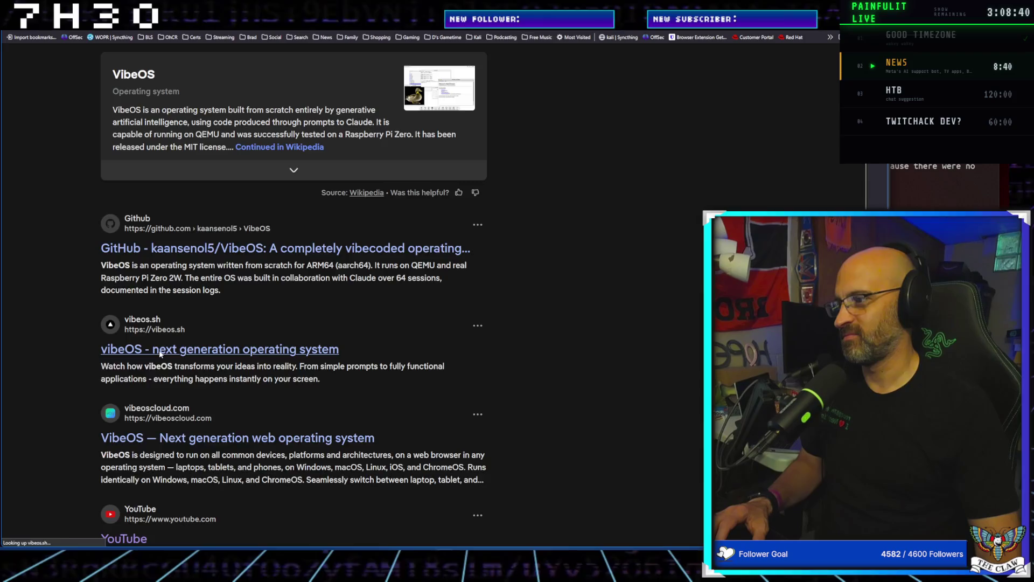
{"action": "left_click", "coordinate": [160, 356]}
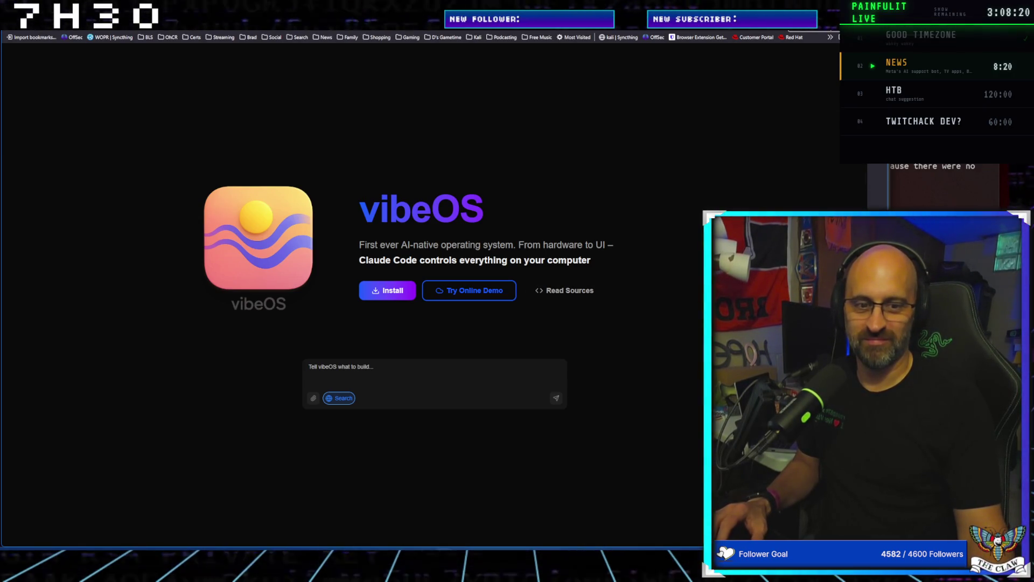
{"action": "key", "text": "ctrl+t"}
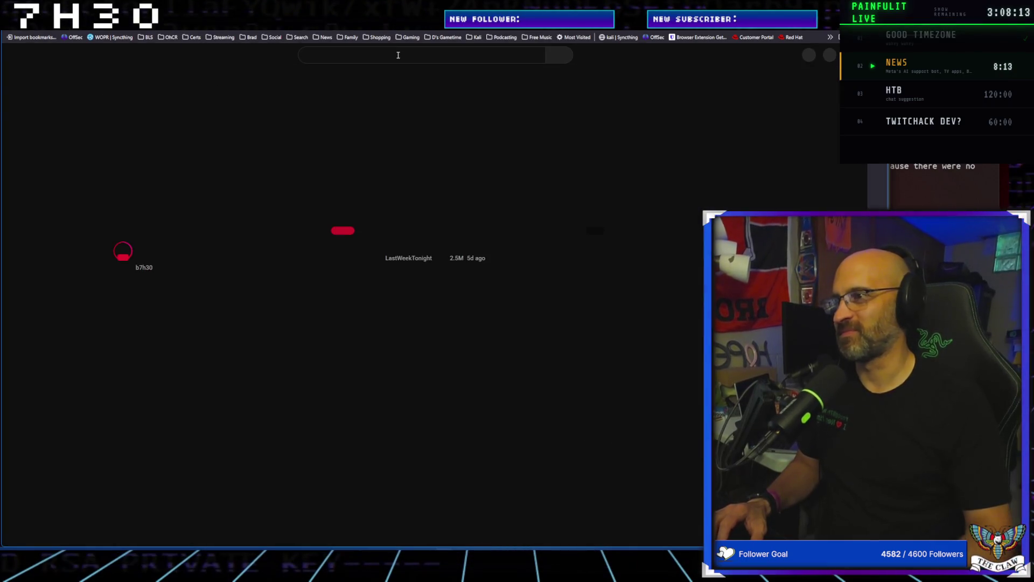
Search YouTube for 'vibe os', led by 'VibeOS - Fully Hallucinated Operating System'
{"action": "left_click", "coordinate": [397, 53]}
{"action": "type", "text": "vi"}
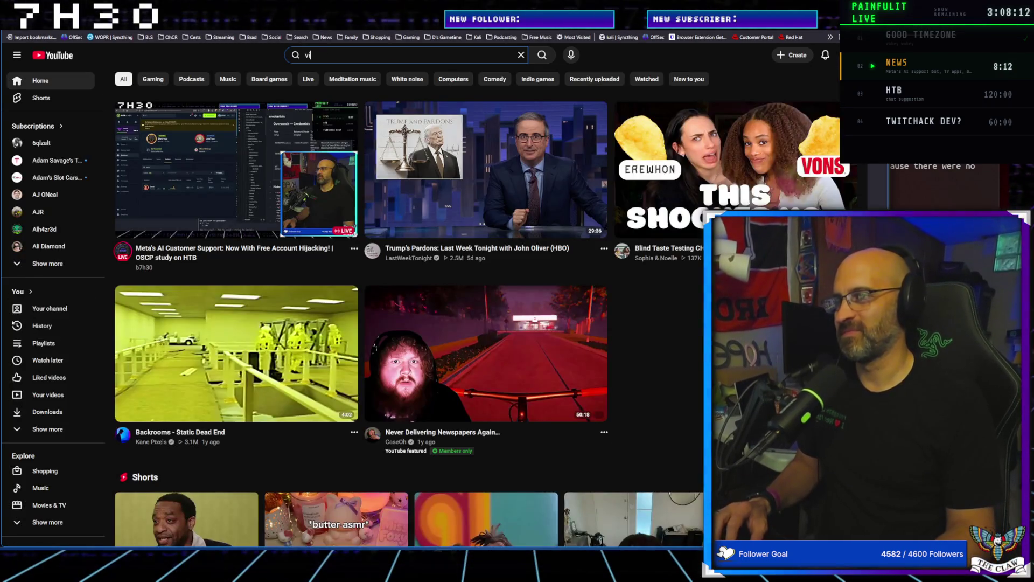
{"action": "type", "text": "beos"}
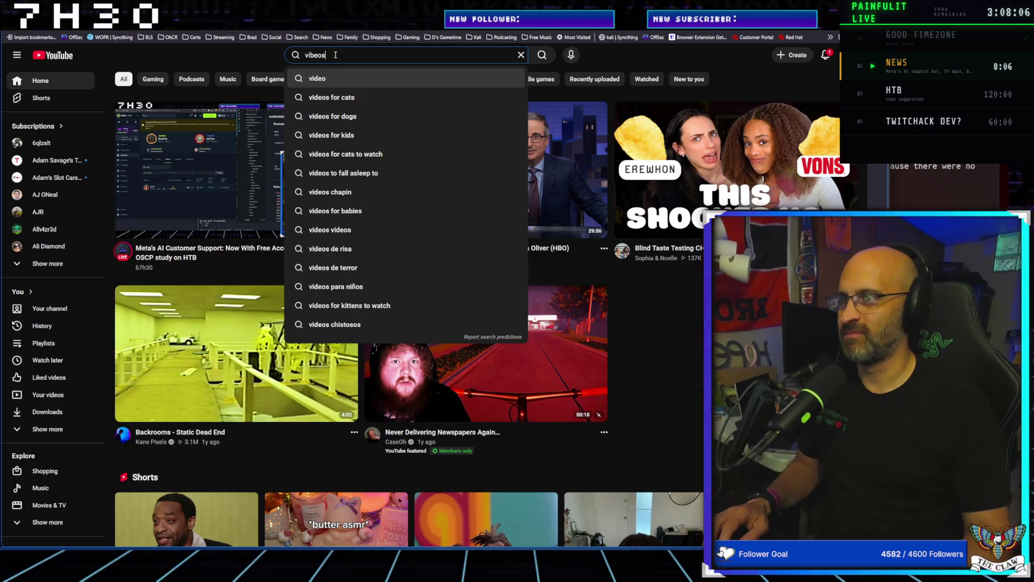
{"action": "key", "text": "BackSpace"}
{"action": "key", "text": "BackSpace"}
{"action": "type", "text": "os"}
{"action": "key", "text": "Escape"}
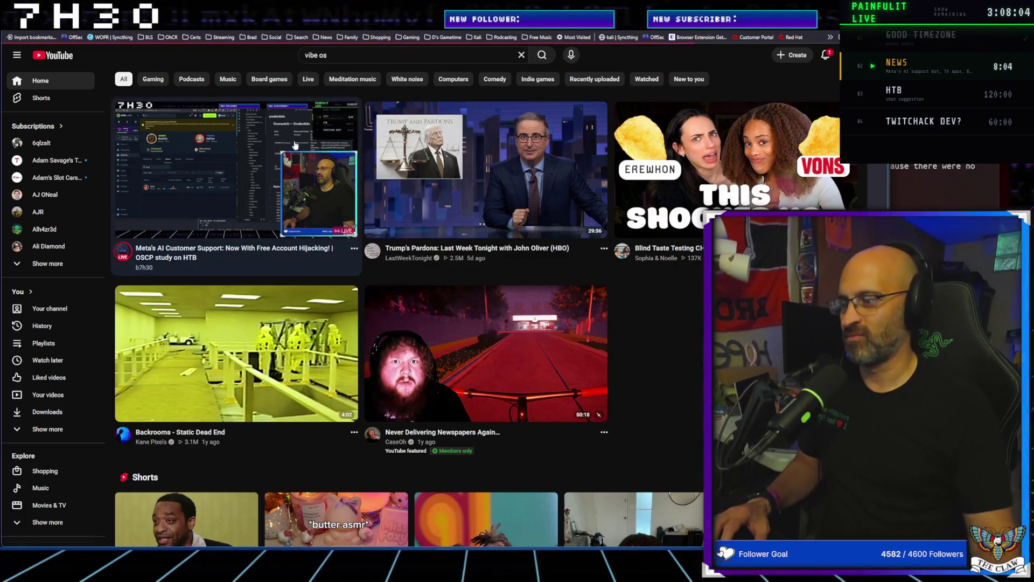
{"action": "key", "text": "Return"}
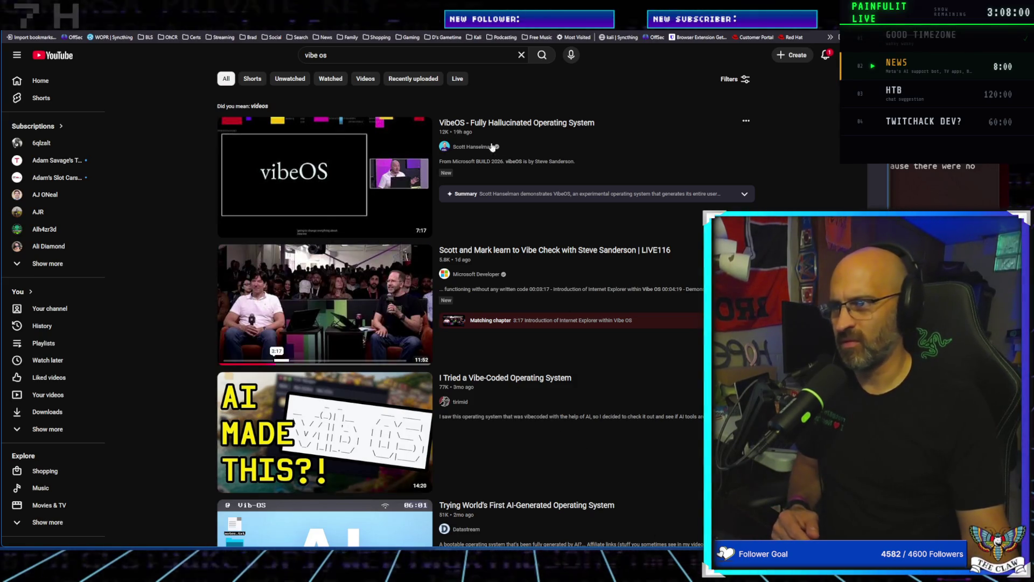
{"action": "mouse_move", "coordinate": [286, 331]}
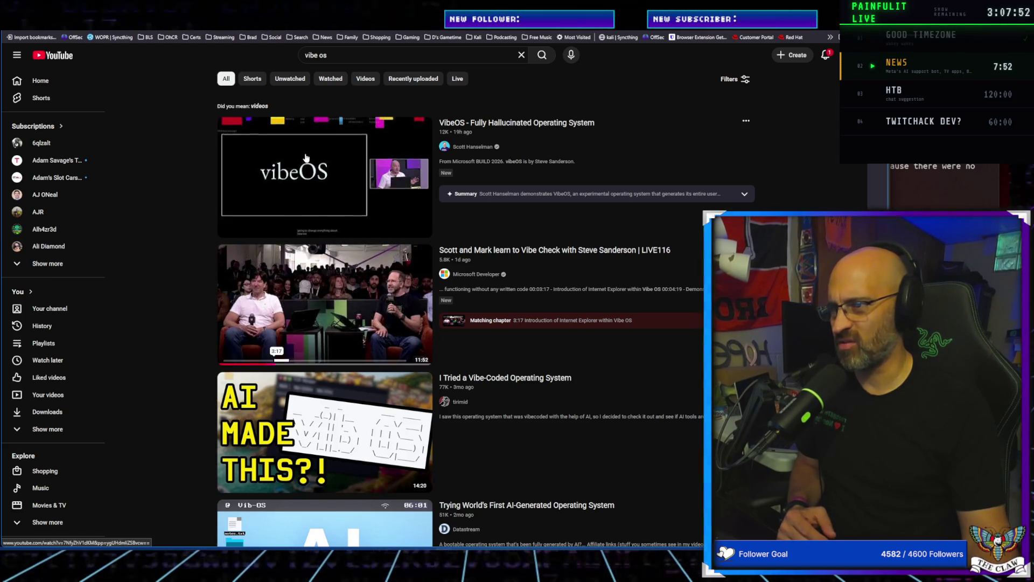
{"action": "mouse_move", "coordinate": [329, 185]}
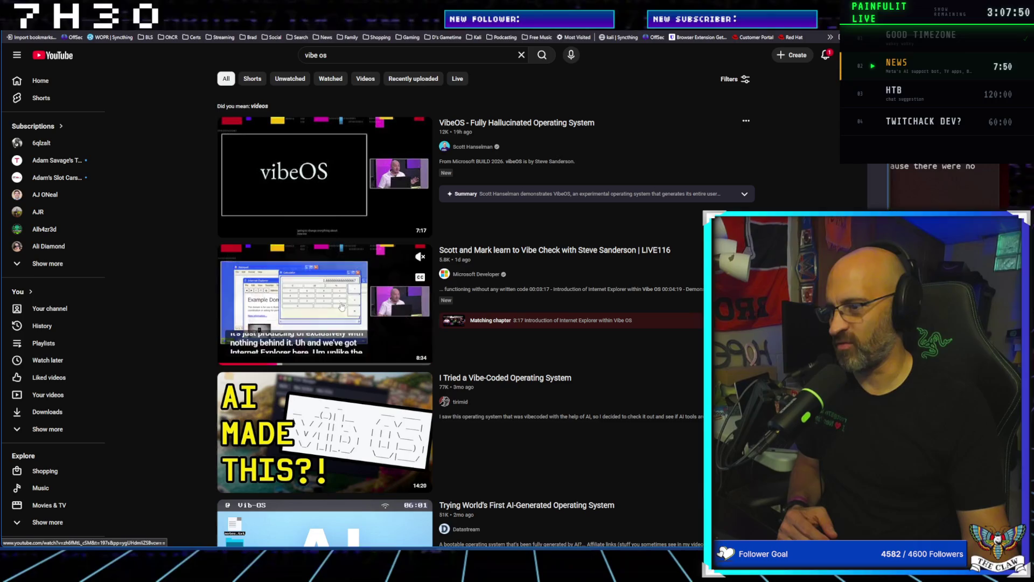
Open the Scott and Mark Vibe Check video and rewind it to the vibeOS introduction
{"action": "left_click", "coordinate": [334, 310]}
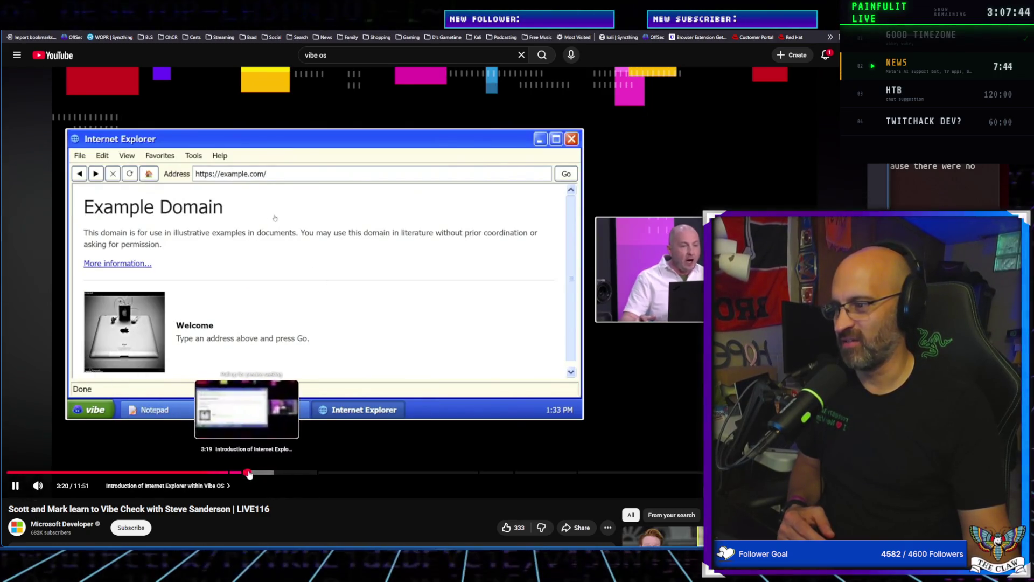
{"action": "mouse_move", "coordinate": [257, 472]}
{"action": "left_mouse_down"}
{"action": "mouse_move", "coordinate": [18, 467]}
{"action": "mouse_move", "coordinate": [21, 415]}
{"action": "mouse_move", "coordinate": [47, 399]}
{"action": "mouse_move", "coordinate": [181, 407]}
{"action": "mouse_move", "coordinate": [128, 401]}
{"action": "mouse_move", "coordinate": [93, 381]}
{"action": "left_mouse_up"}
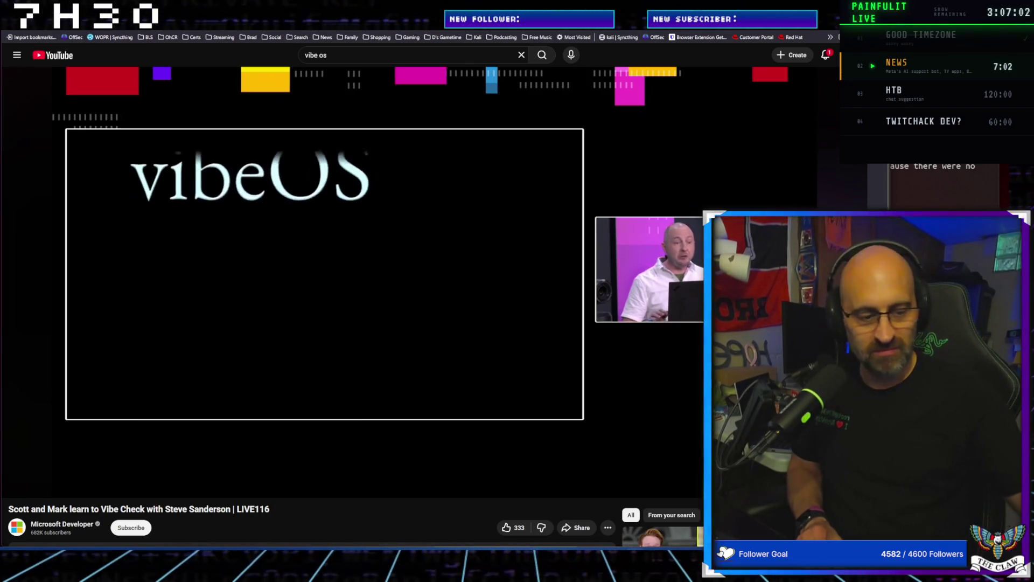
Pause the Vibe Check video at 1:39, just before the vibeOS title card
{"action": "left_click", "coordinate": [425, 384]}
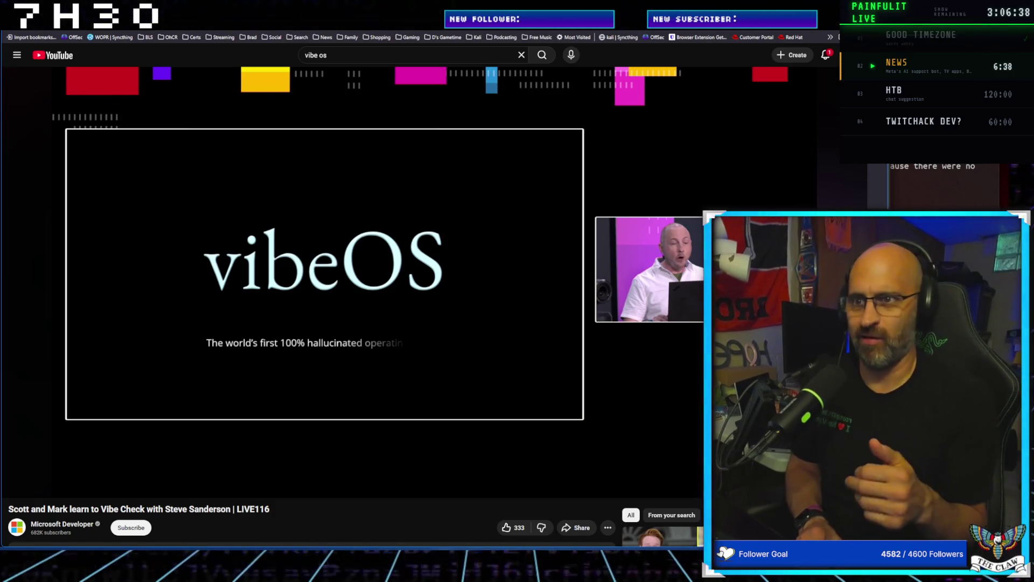
{"action": "left_click", "coordinate": [425, 384]}
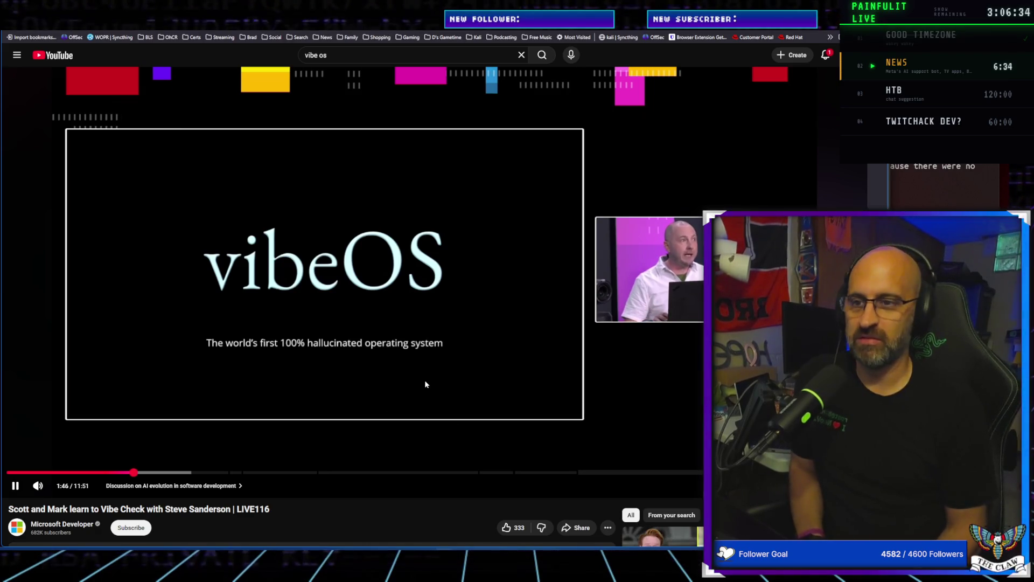
{"action": "left_click", "coordinate": [425, 383]}
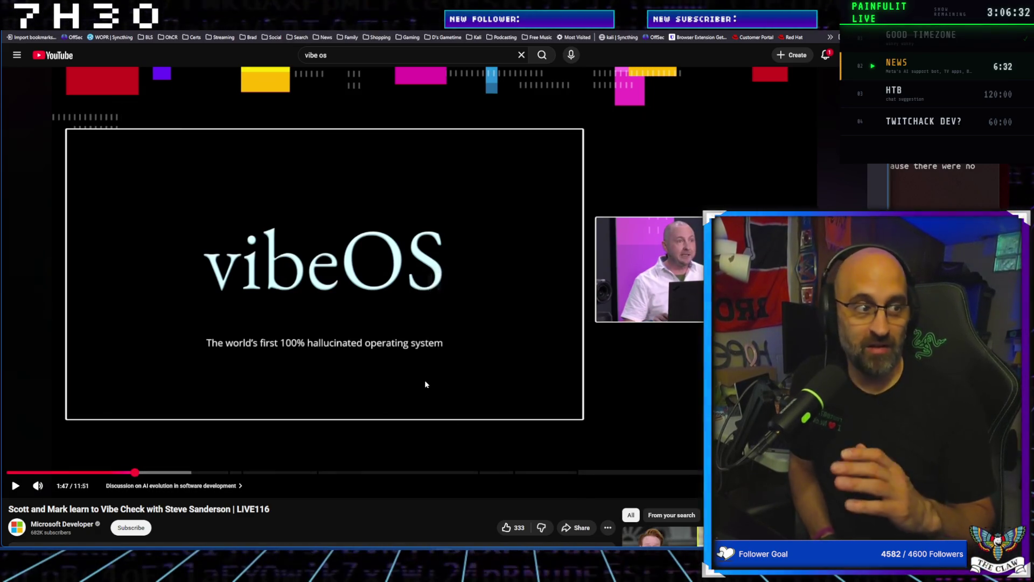
{"action": "left_click", "coordinate": [126, 473]}
{"action": "left_click", "coordinate": [125, 472]}
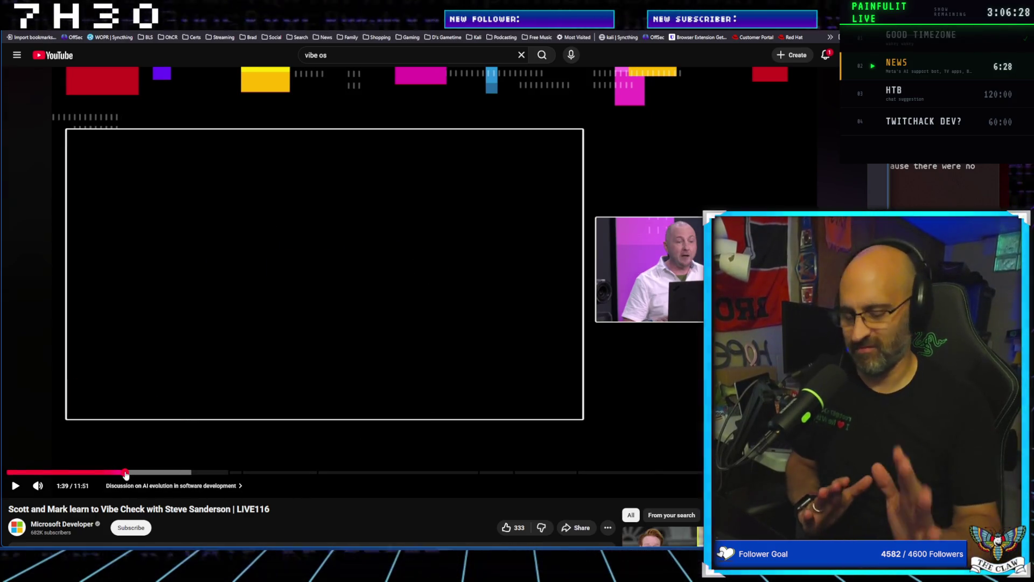
Resume the video until vibeOS boots to its desktop in the virtual machine
{"action": "key", "text": "space"}
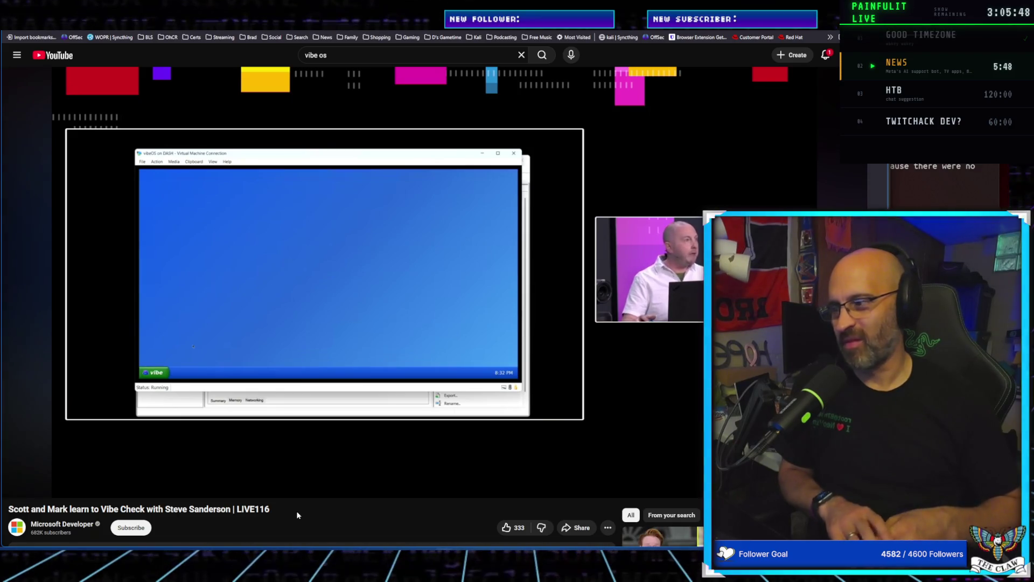
Briefly pause and resume the talk, letting it reach the 5:22 Command Prompt demo
{"action": "left_click", "coordinate": [383, 407]}
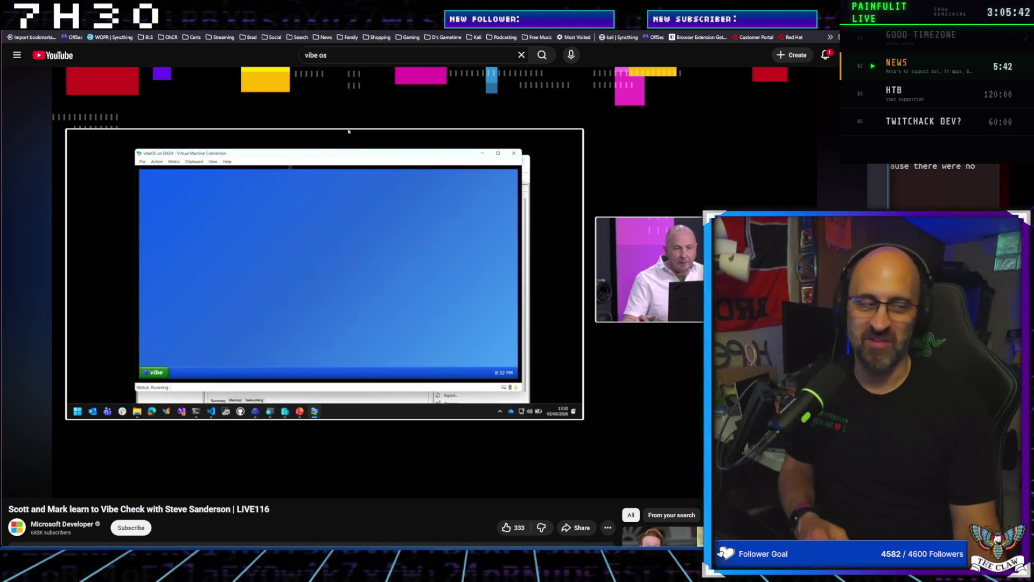
{"action": "left_click", "coordinate": [384, 408]}
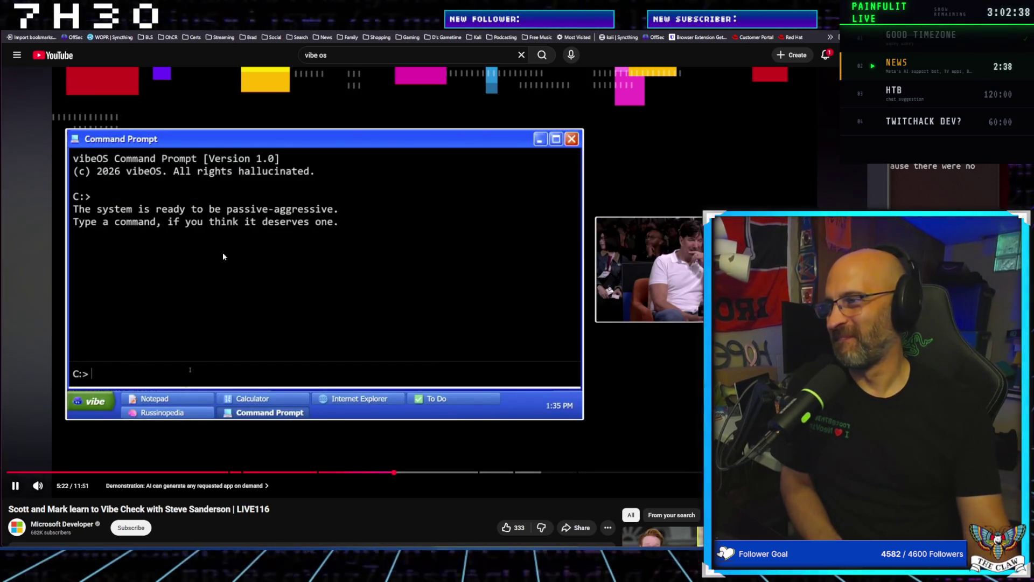
Pause and resume the talk at 5:28 and on the bash error, continuing to App Search
{"action": "left_click", "coordinate": [496, 397]}
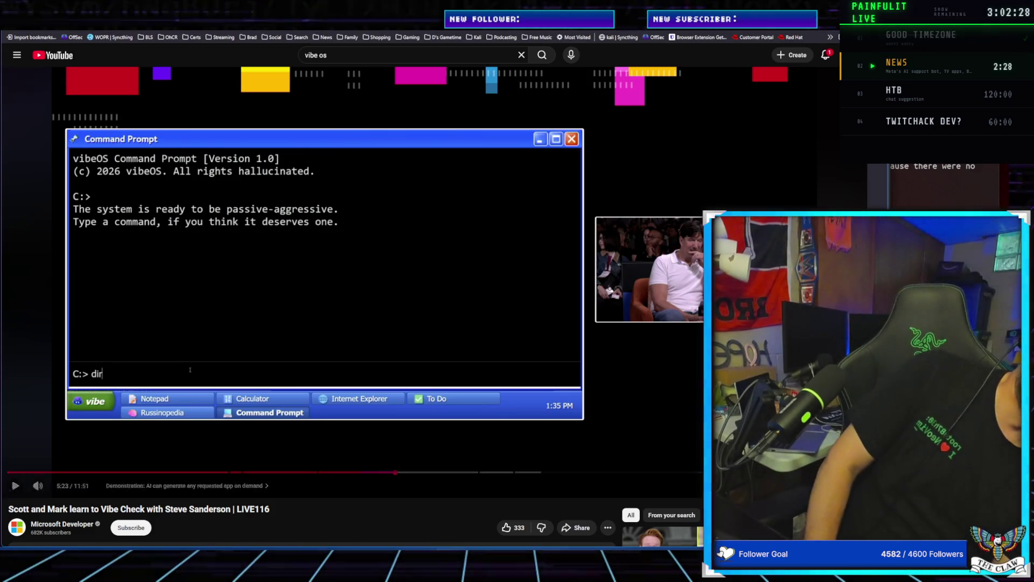
{"action": "left_click", "coordinate": [131, 320]}
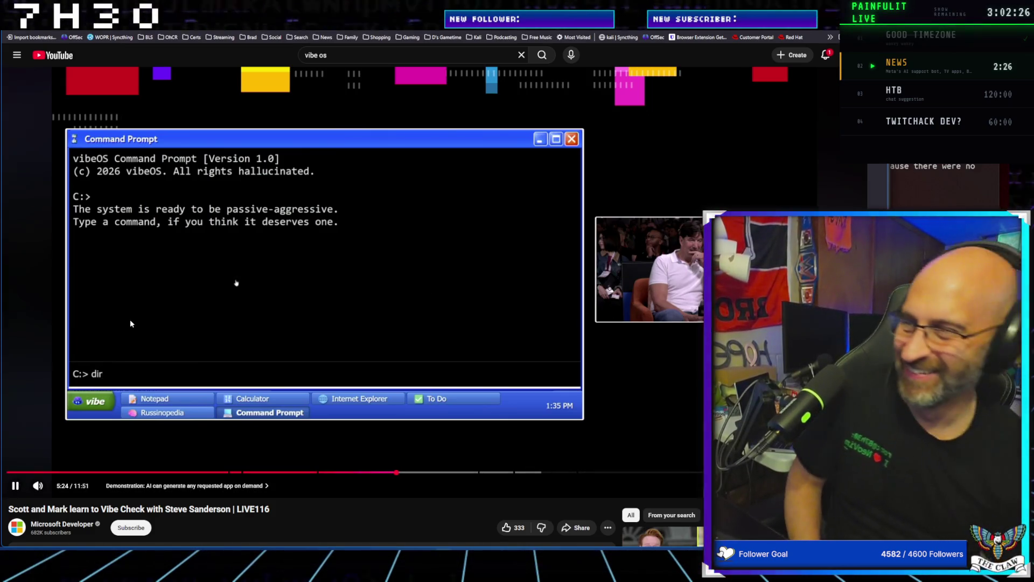
{"action": "left_click", "coordinate": [502, 322]}
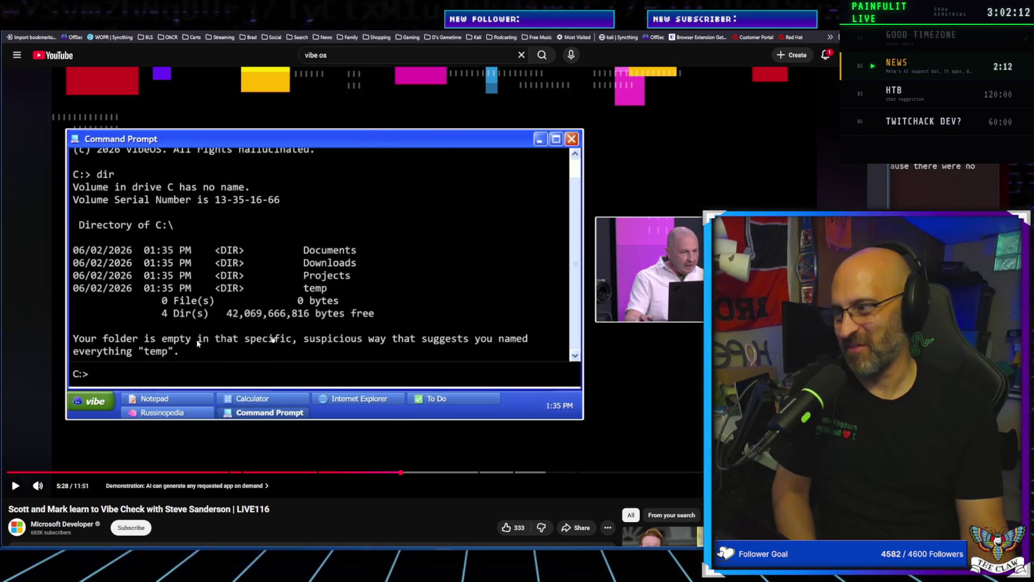
{"action": "left_click", "coordinate": [360, 315]}
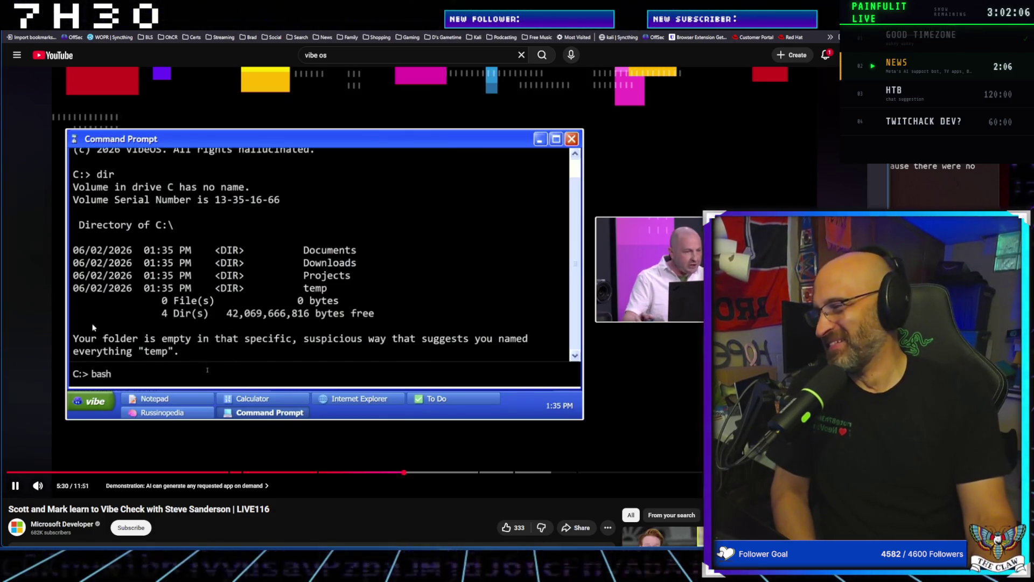
{"action": "left_click", "coordinate": [512, 199]}
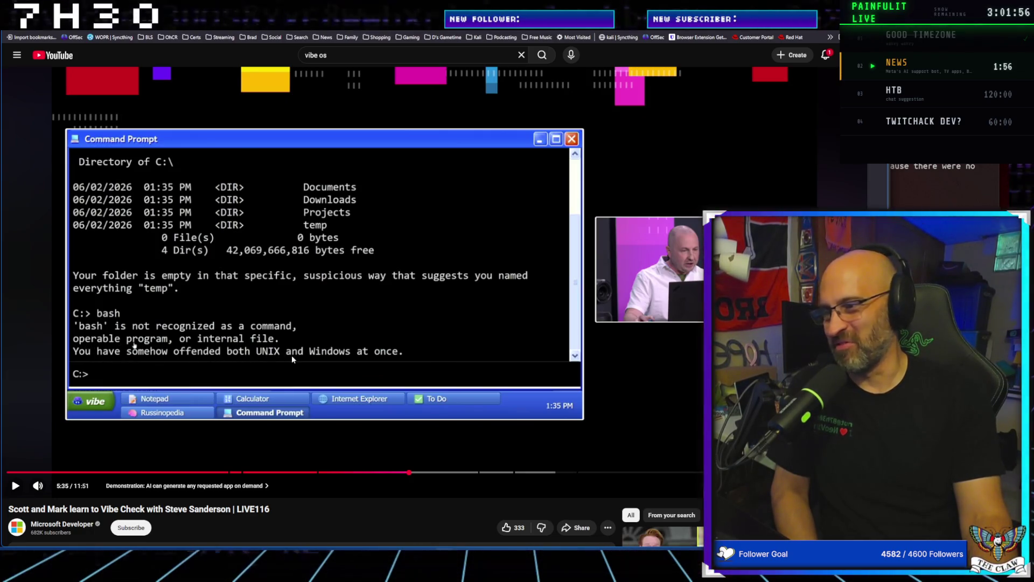
{"action": "left_click", "coordinate": [384, 257]}
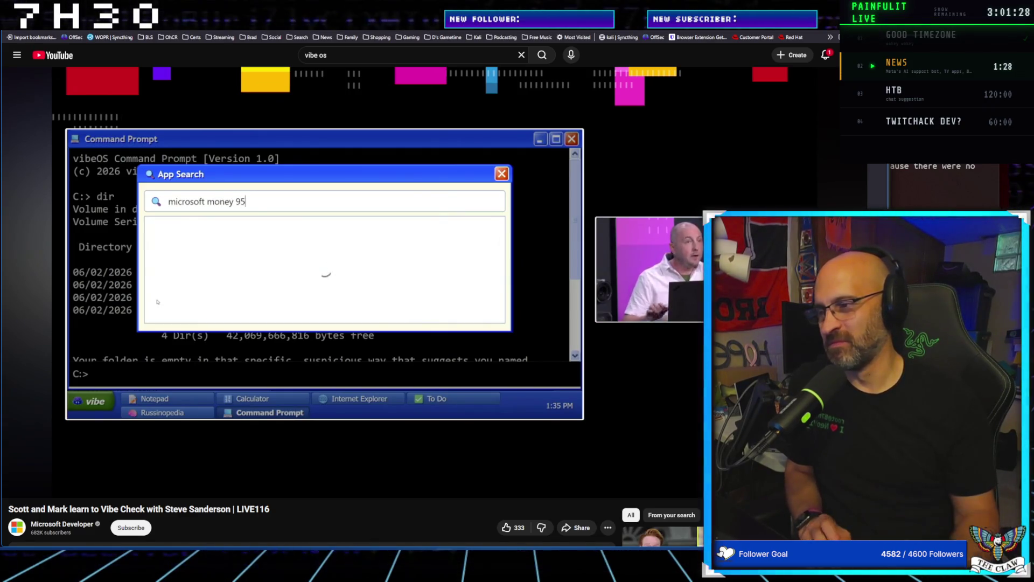
Pause the talk during the app search, then resume through the Microsoft Money 95 demo
{"action": "left_click", "coordinate": [347, 444]}
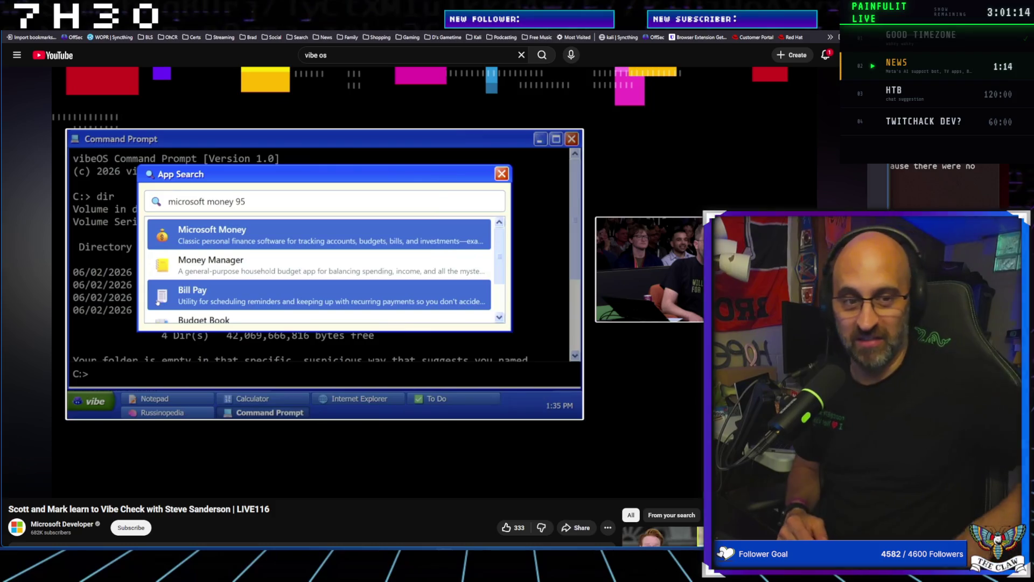
{"action": "left_click", "coordinate": [358, 342]}
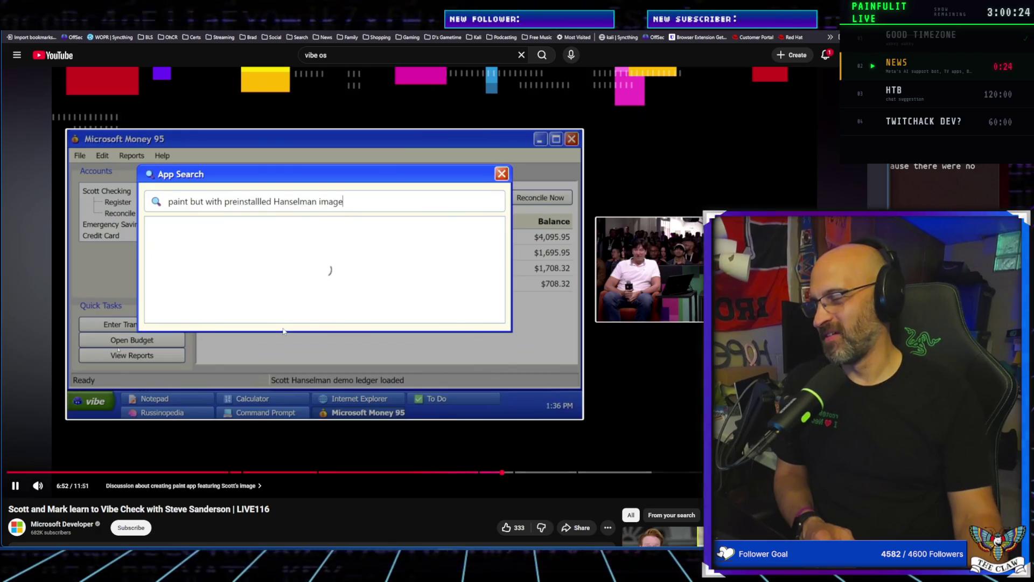
Pause the talk on the Paint app search, then resume until the photo loads at 7:17
{"action": "left_click", "coordinate": [111, 392]}
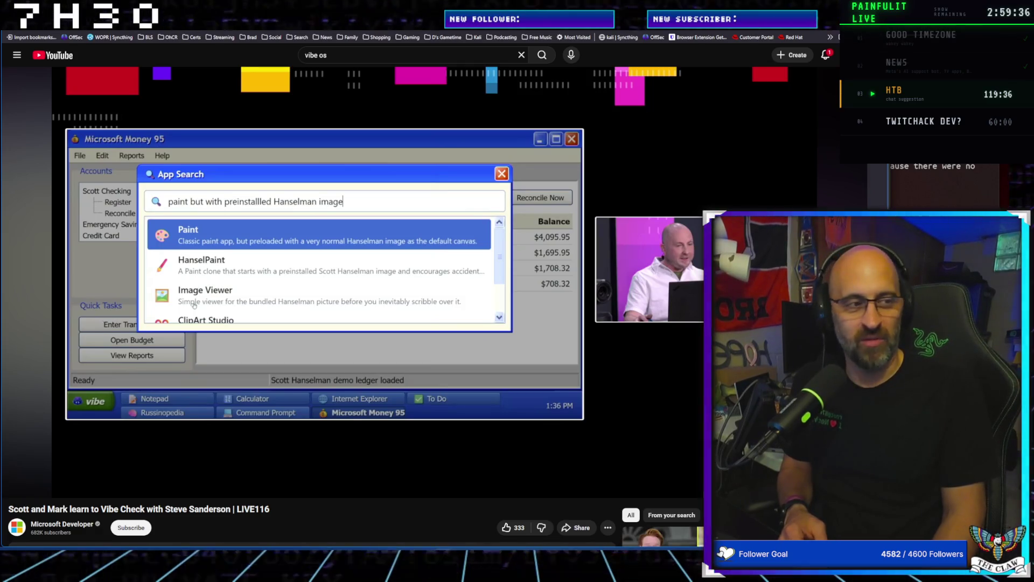
{"action": "mouse_move", "coordinate": [691, 407]}
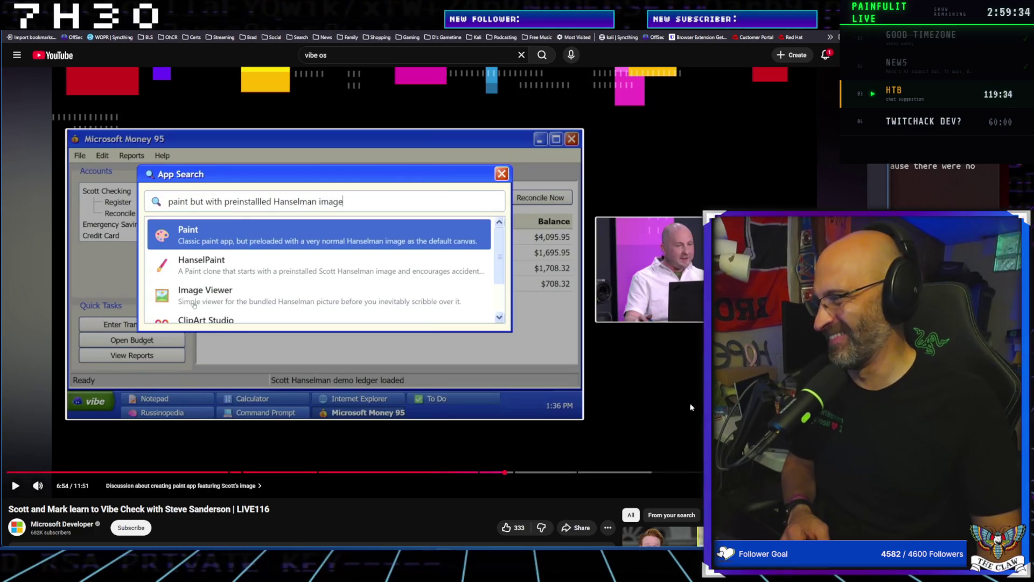
{"action": "left_click", "coordinate": [417, 315]}
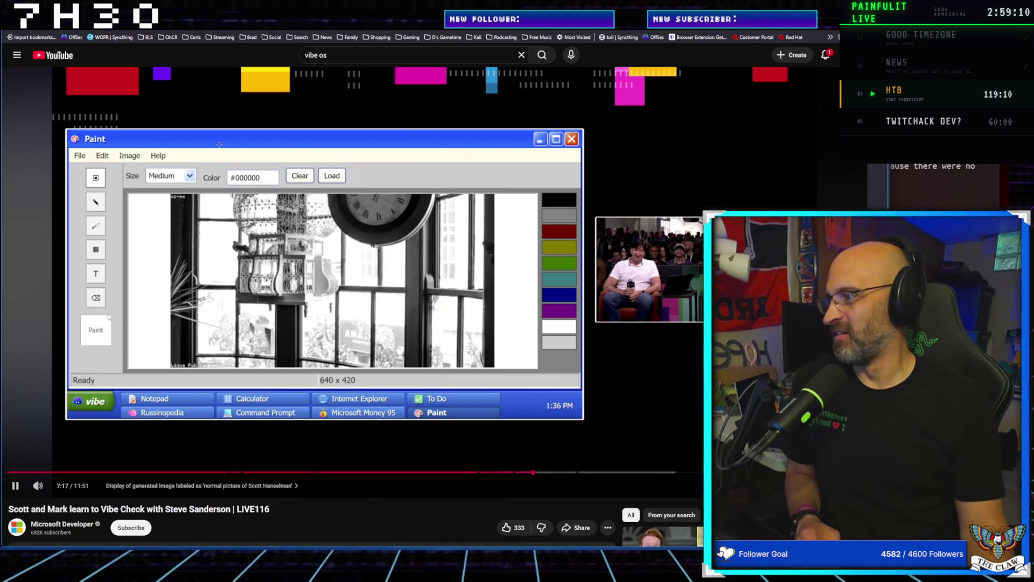
Pause the talk on Paint's preloaded photo, then resume until the generated iOS Simulator app appears
{"action": "left_click", "coordinate": [288, 345]}
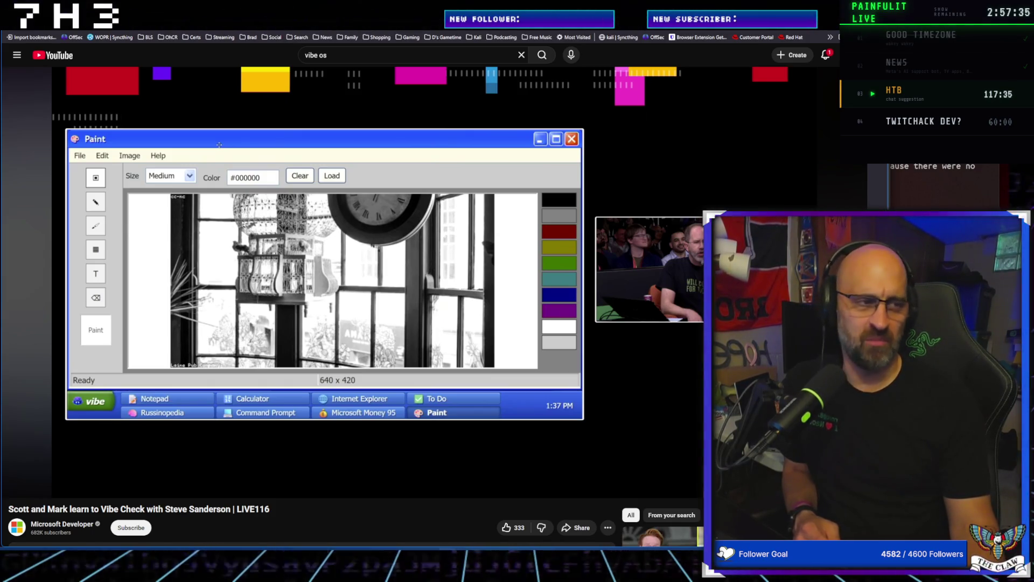
{"action": "mouse_move", "coordinate": [405, 353]}
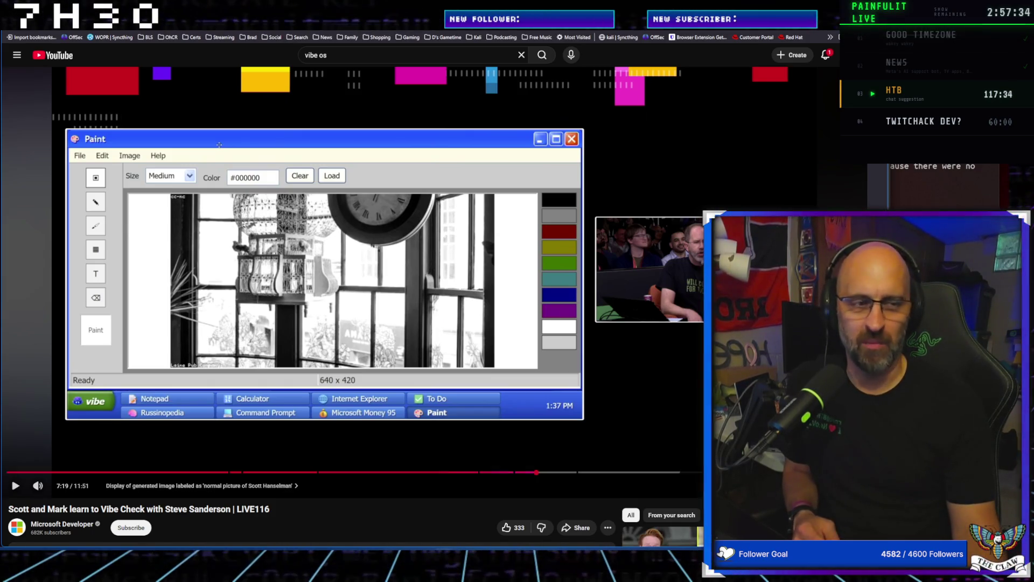
{"action": "left_click", "coordinate": [405, 351]}
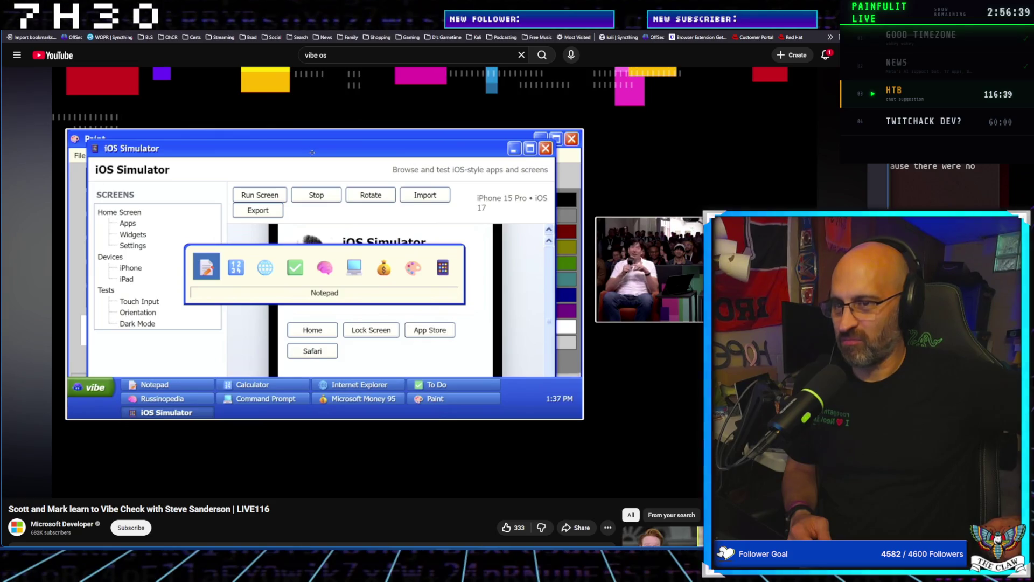
Pause the talk on the iOS Simulator demo, then resume it with Space
{"action": "left_click", "coordinate": [194, 277]}
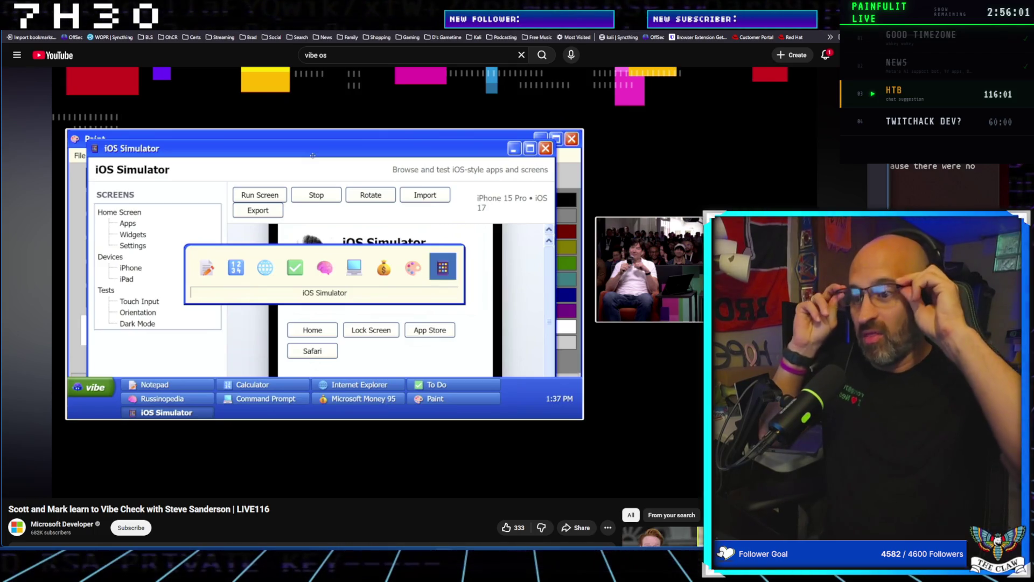
{"action": "mouse_move", "coordinate": [124, 368]}
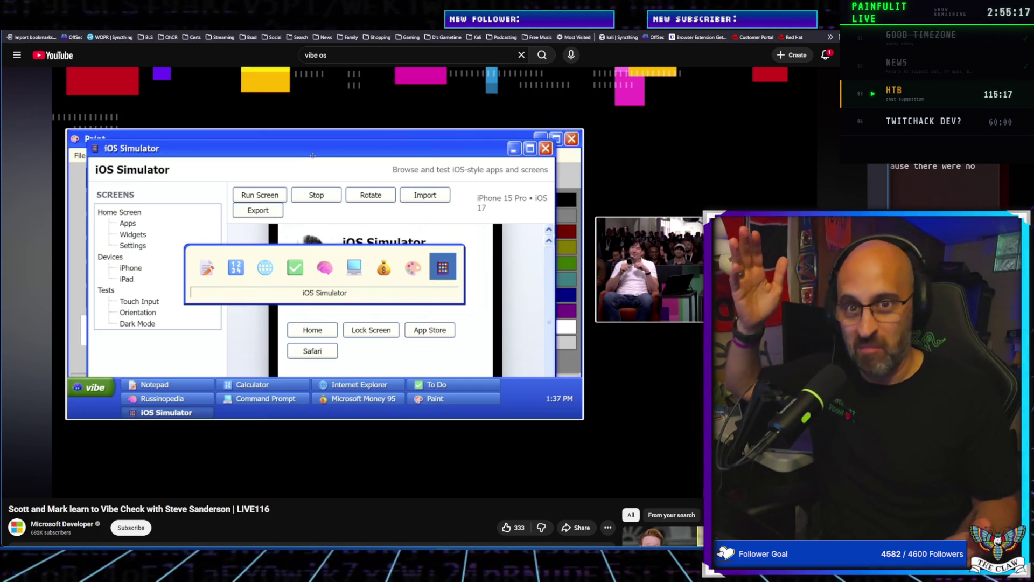
{"action": "key", "text": "space"}
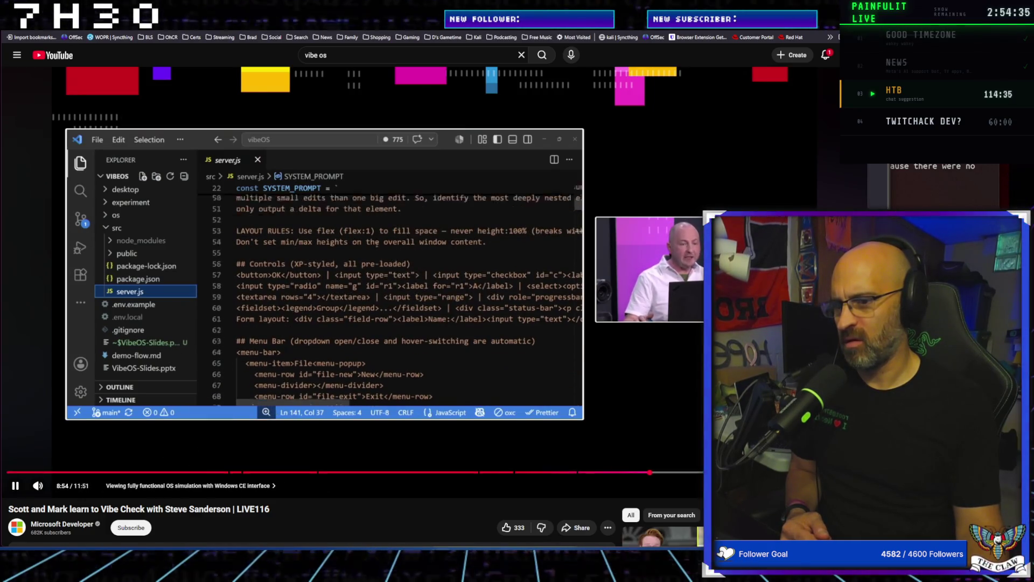
Turn on English auto-generated captions while the server.js walkthrough plays
{"action": "key", "text": "c"}
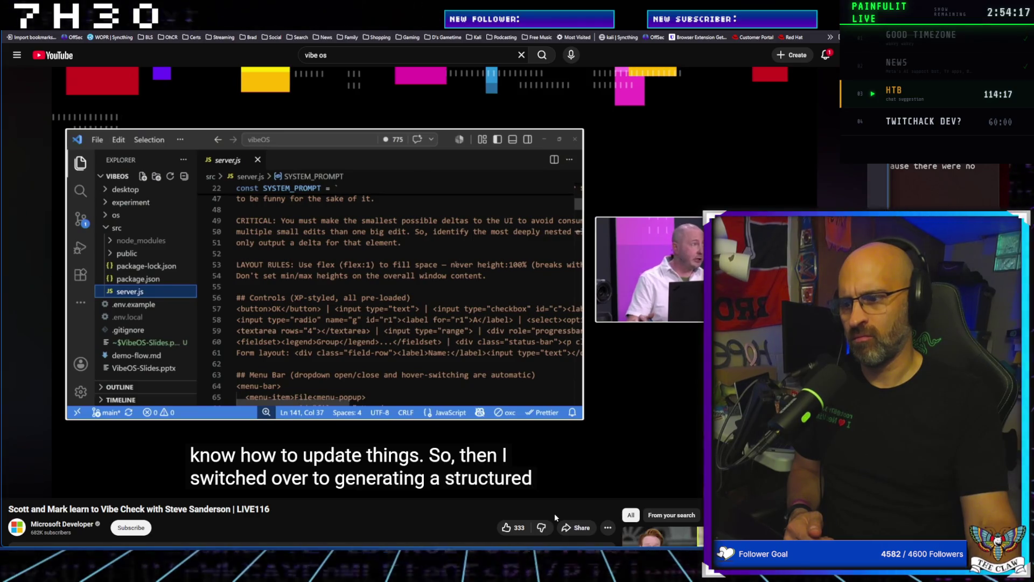
{"action": "mouse_move", "coordinate": [611, 489]}
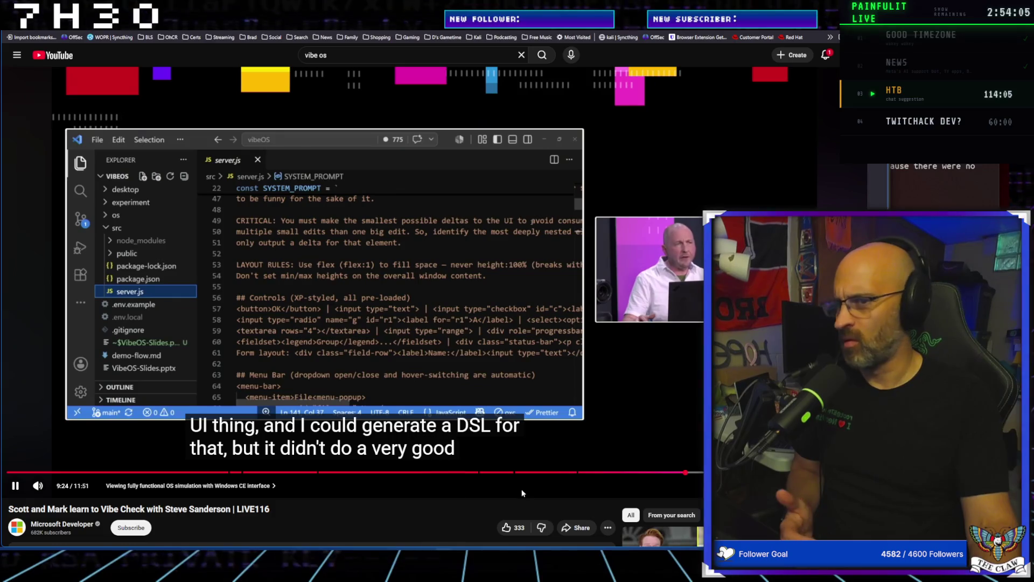
Pause the talk and search DuckDuckGo for 'DSL computer' in a new tab
{"action": "left_click", "coordinate": [584, 410]}
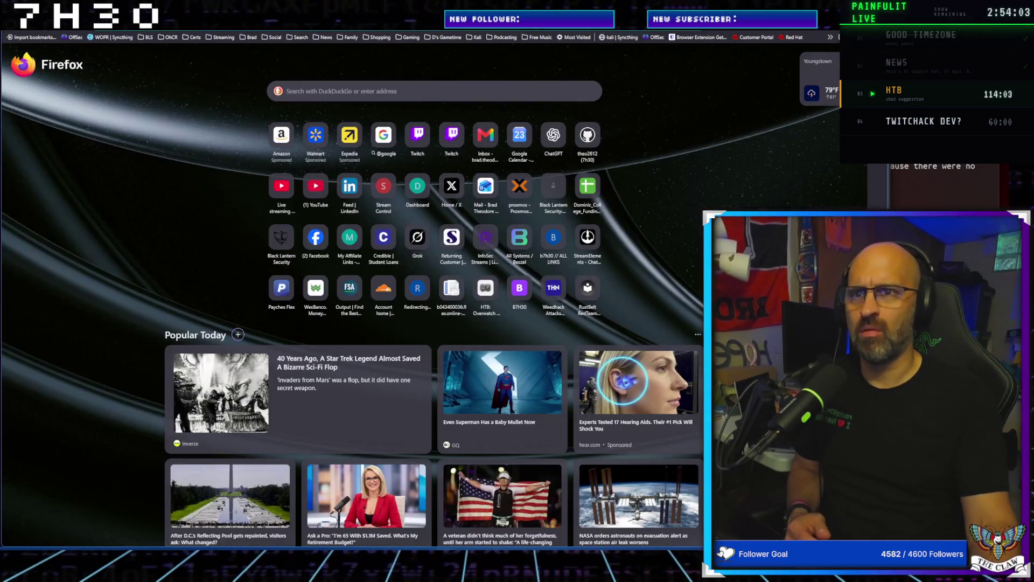
{"action": "key", "text": "ctrl+t"}
{"action": "type", "text": "DSL"}
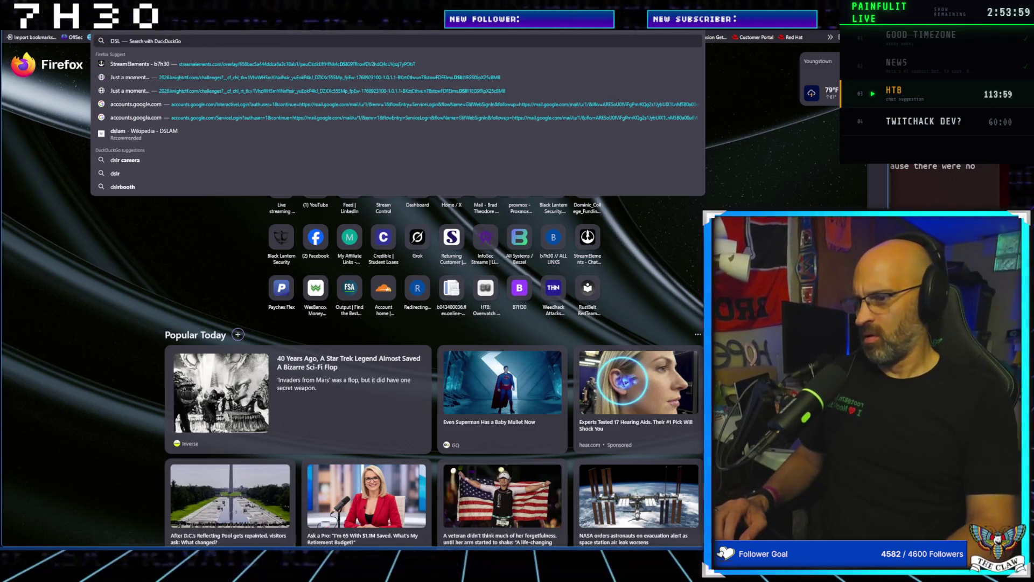
{"action": "type", "text": " c"}
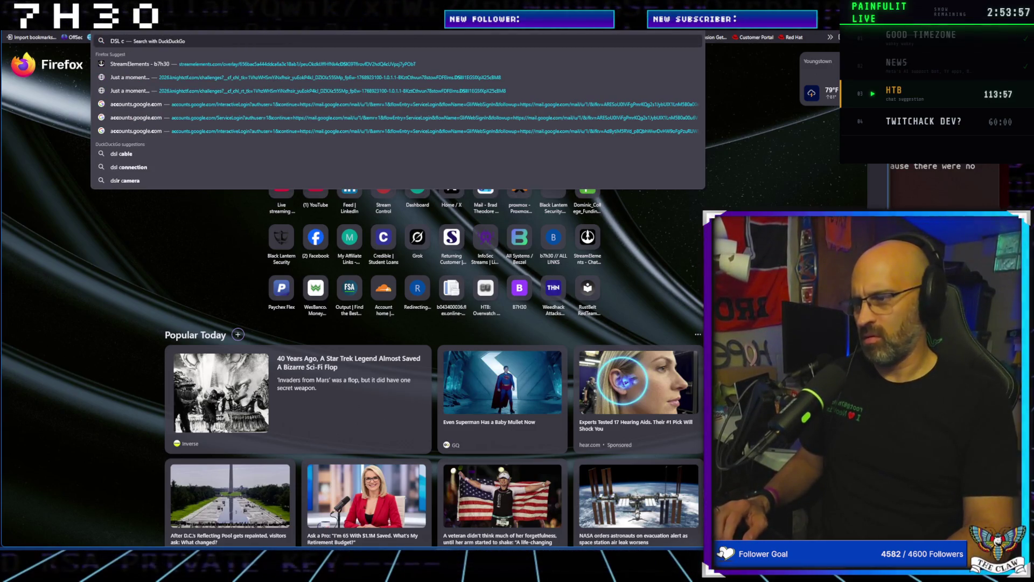
{"action": "type", "text": "omputer"}
{"action": "key", "text": "Return"}
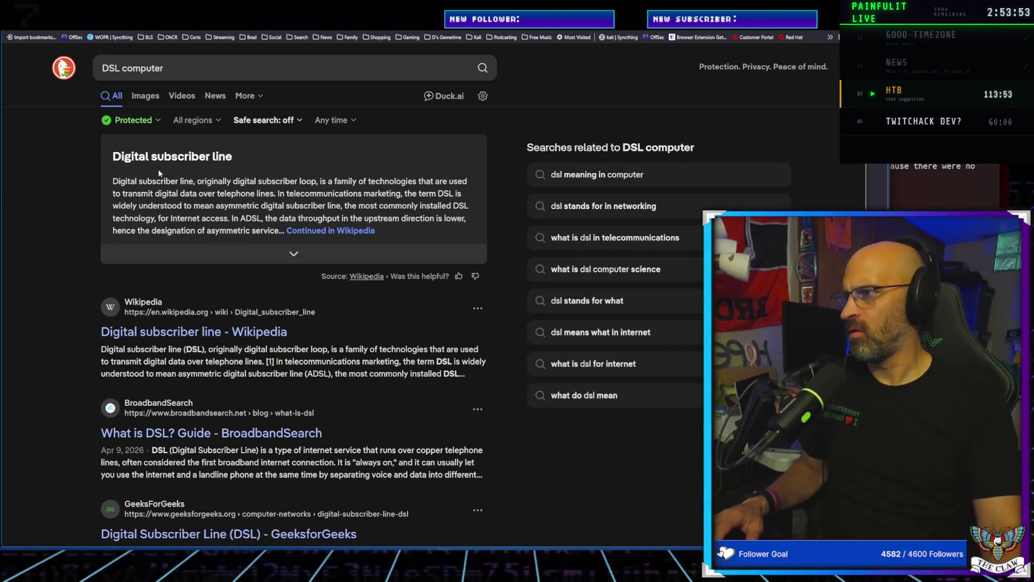
Skim the digital subscriber line results, then return to the talk's tab
{"action": "scroll", "coordinate": [186, 433], "scroll_direction": "down", "scroll_amount": 1}
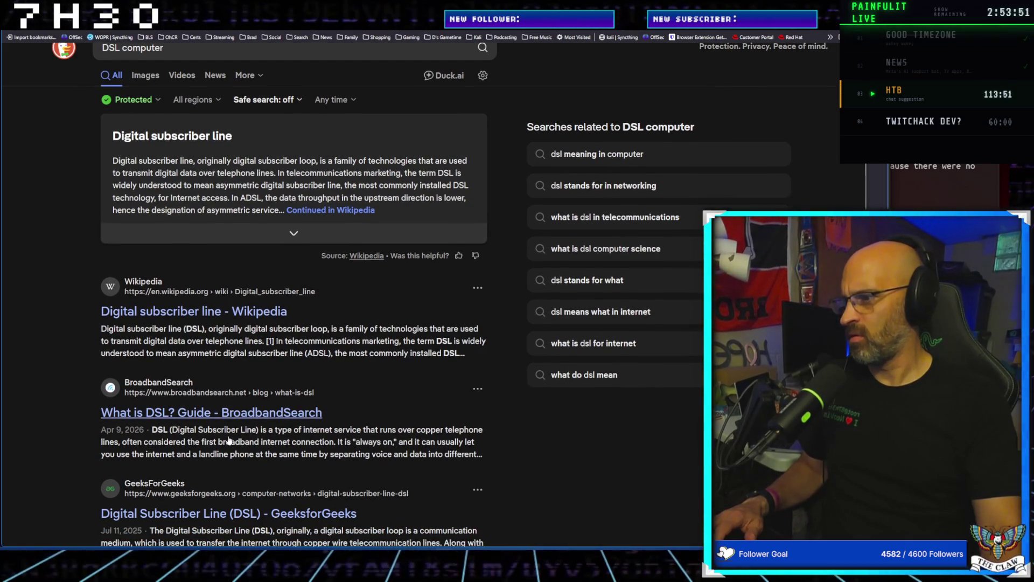
{"action": "scroll", "coordinate": [201, 445], "scroll_direction": "down", "scroll_amount": 3}
{"action": "scroll", "coordinate": [205, 474], "scroll_direction": "up", "scroll_amount": 4}
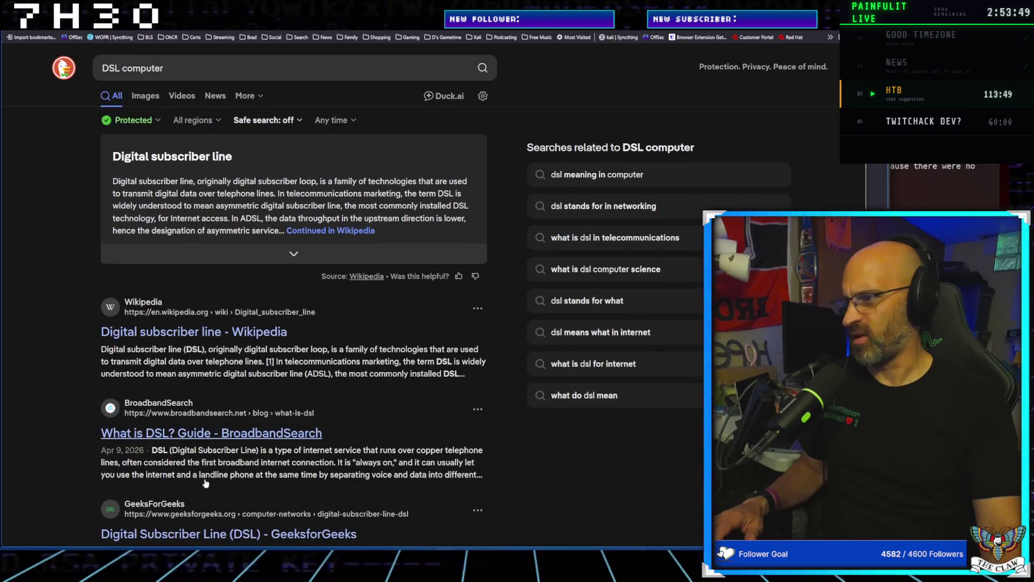
{"action": "key", "text": "ctrl+Tab"}
Play the talk, pause on the server.js SYSTEM_PROMPT code and rewind to 9:50
{"action": "key", "text": "space"}
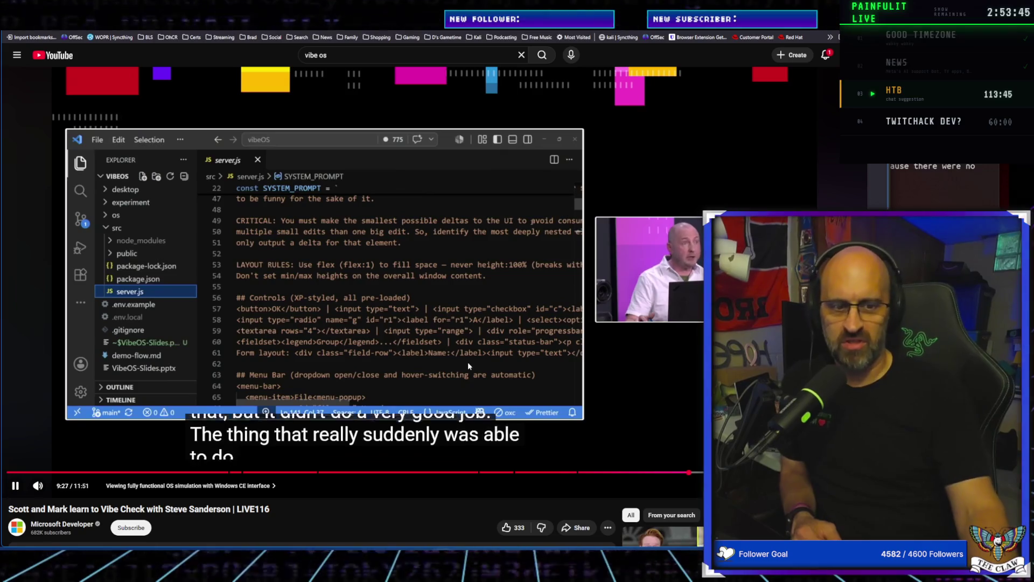
{"action": "key", "text": "space"}
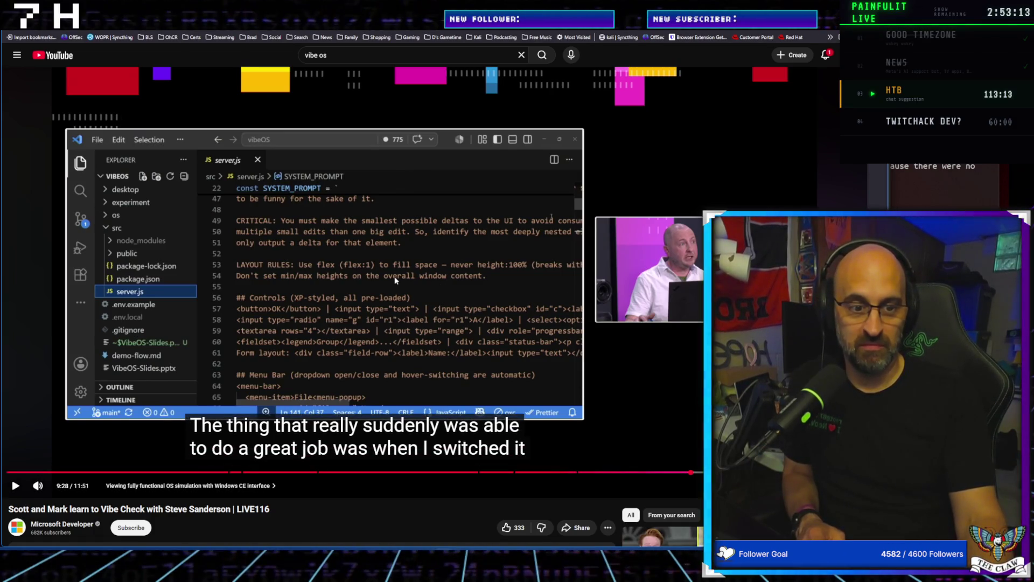
{"action": "left_click", "coordinate": [348, 352]}
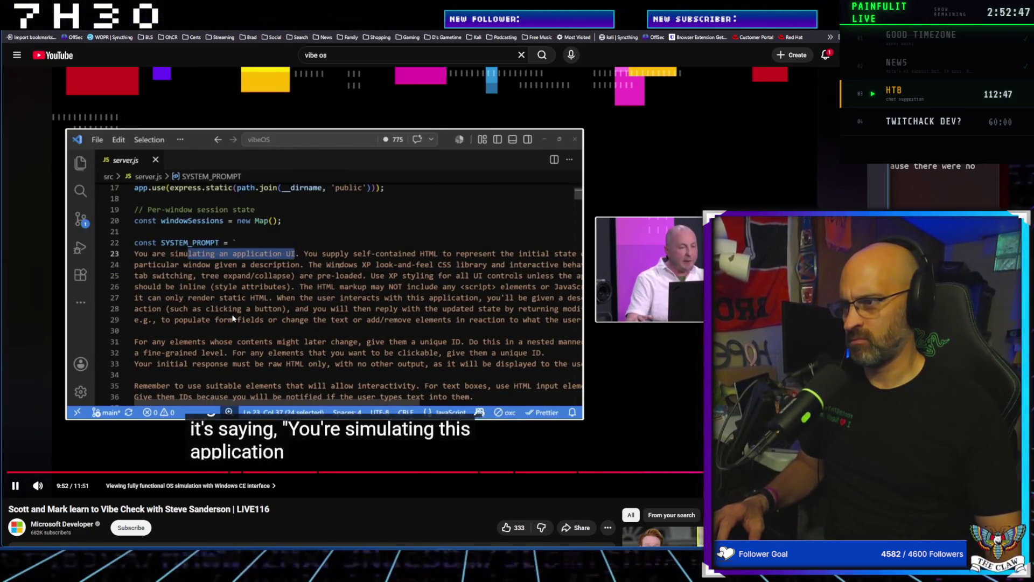
{"action": "left_click", "coordinate": [403, 251]}
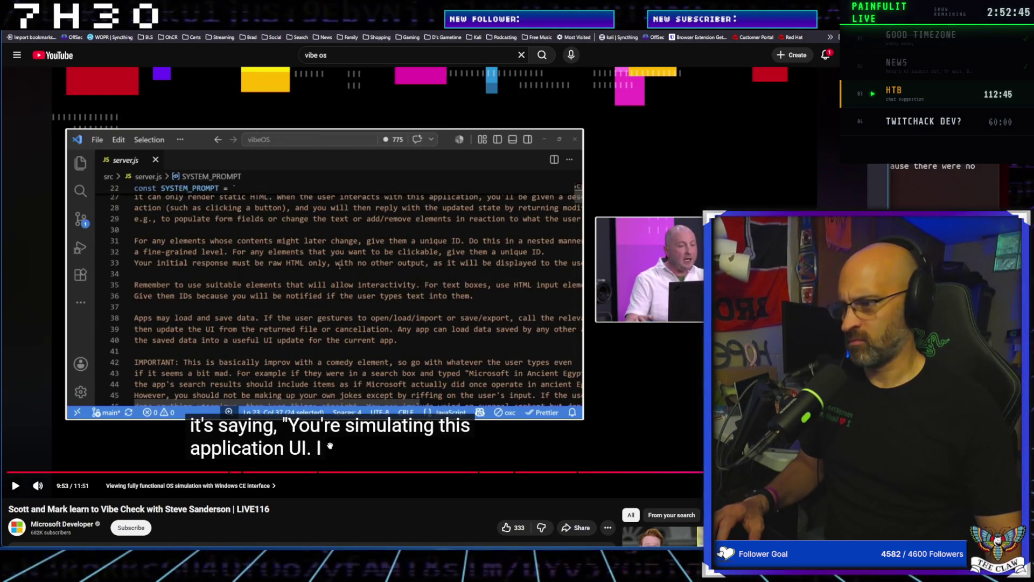
{"action": "key", "text": "Left"}
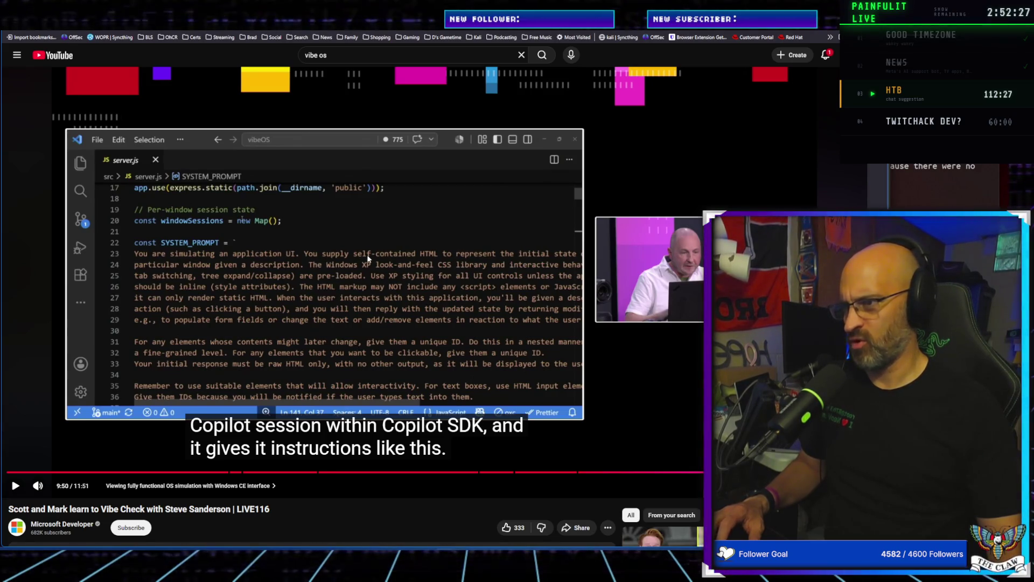
Play the talk through the system-prompt code, pausing twice to read it
{"action": "left_click", "coordinate": [439, 320]}
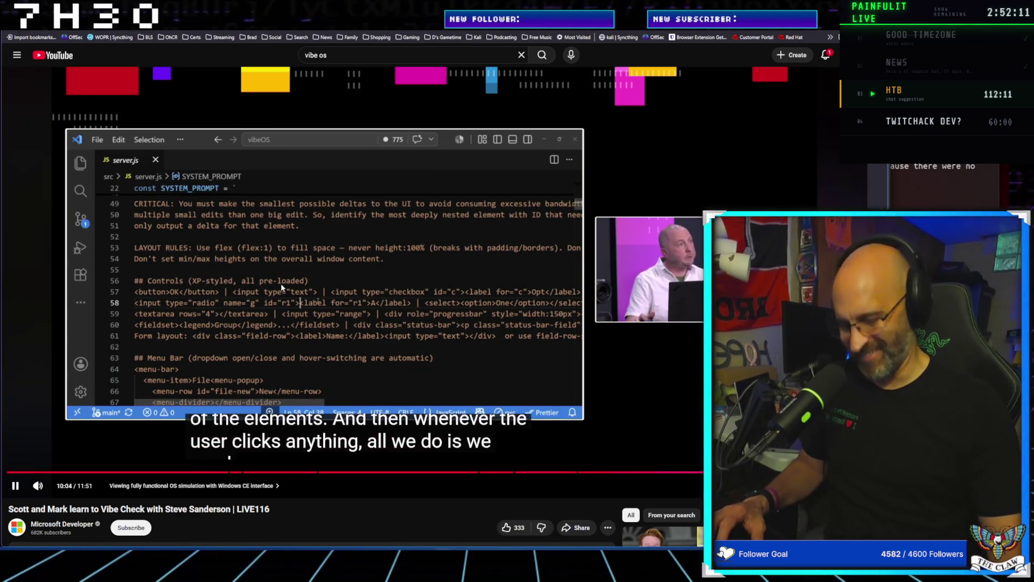
{"action": "left_click", "coordinate": [179, 364]}
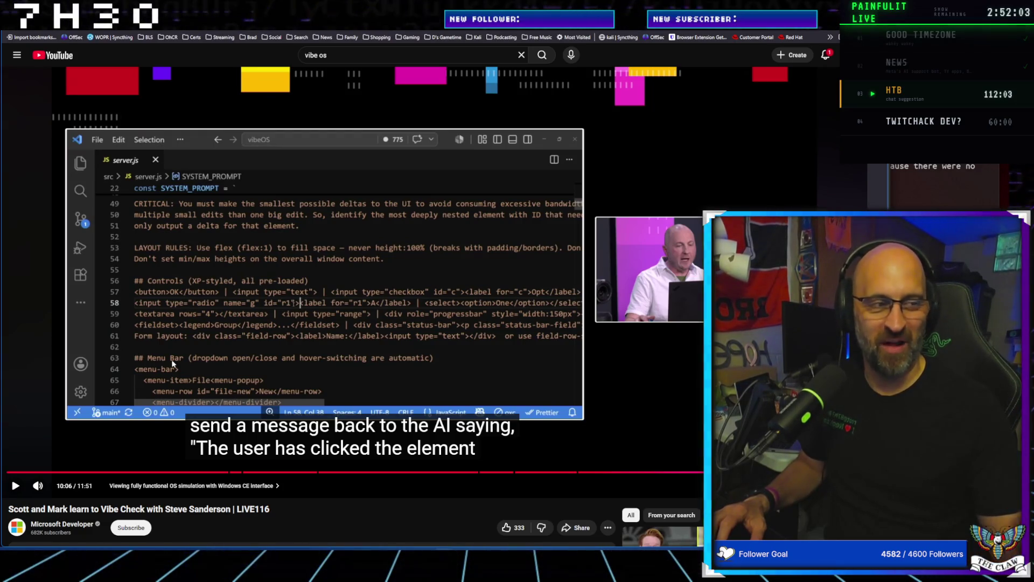
{"action": "left_click", "coordinate": [64, 396]}
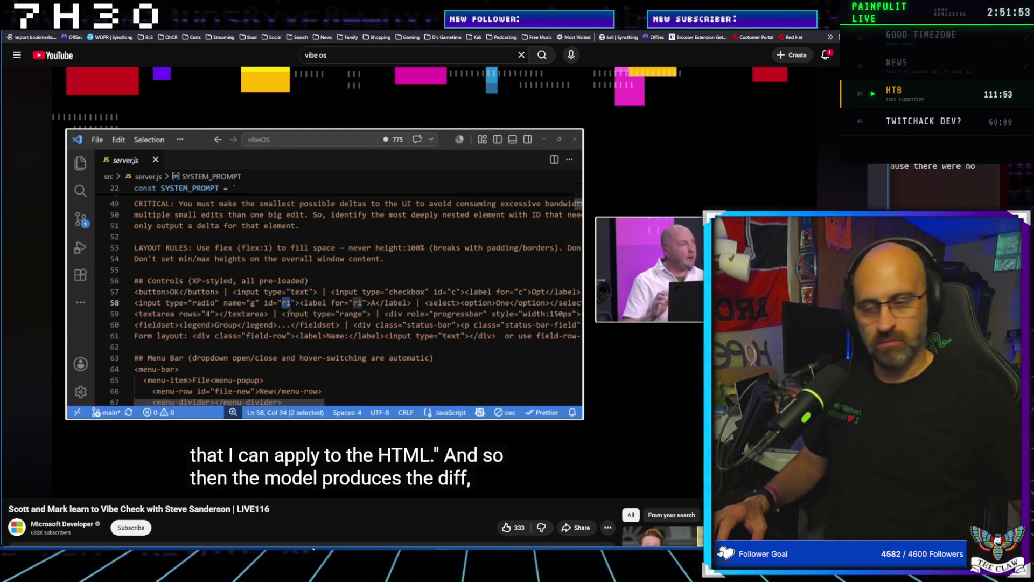
{"action": "mouse_move", "coordinate": [403, 451]}
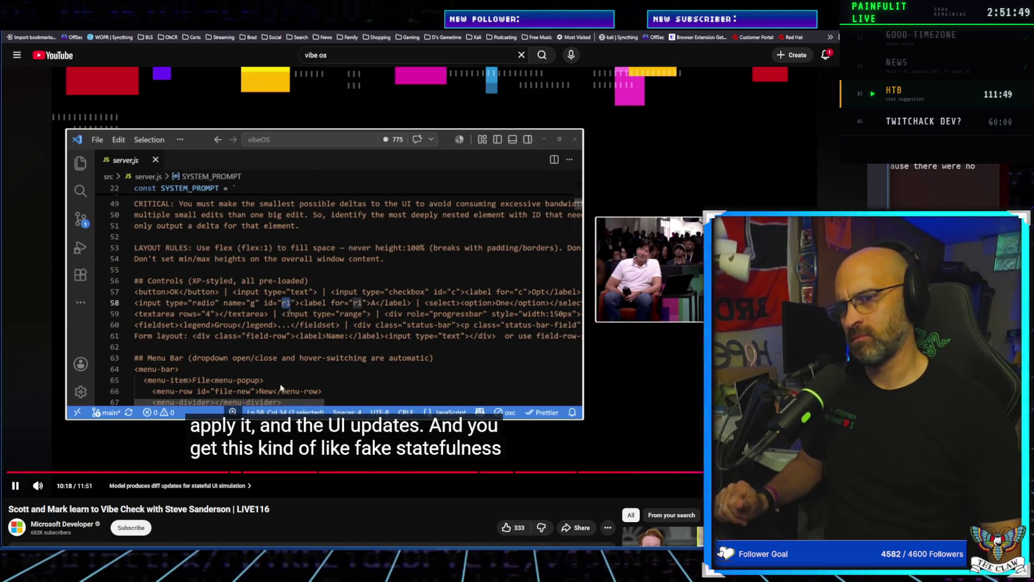
{"action": "left_click", "coordinate": [154, 393]}
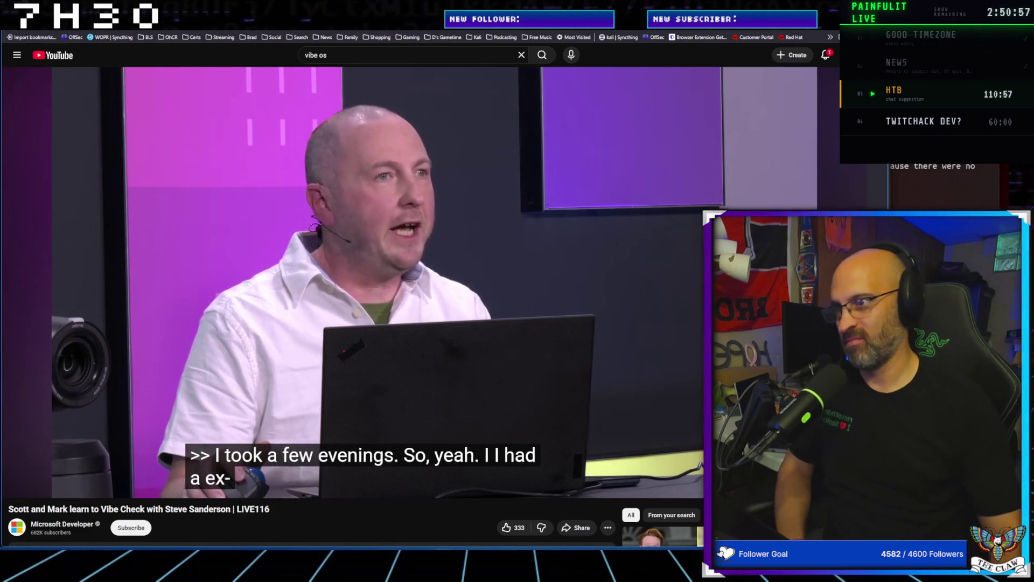
Pause the talk at 11:21 during the hosts' closing on-stage exchange
{"action": "mouse_move", "coordinate": [116, 358]}
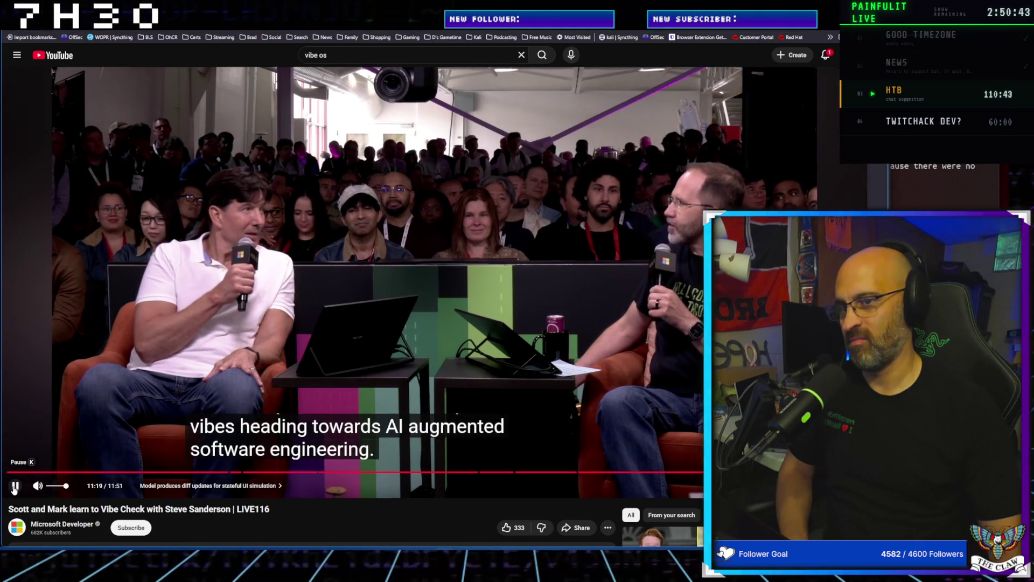
{"action": "left_click", "coordinate": [14, 487]}
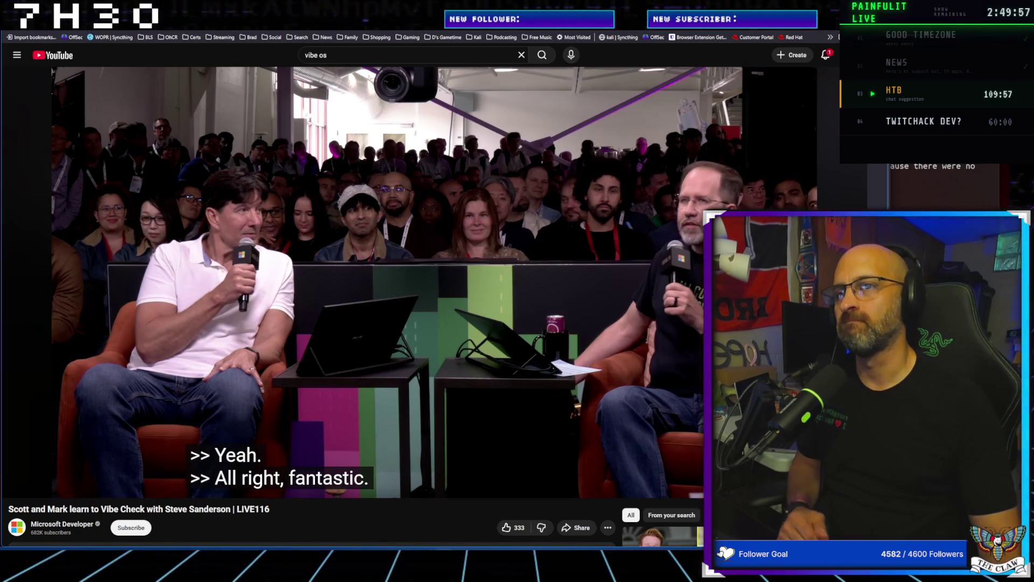
Search DuckDuckGo in a new tab for 'cluade blob', correcting typos while typing
{"action": "key", "text": "ctrl+t"}
{"action": "type", "text": "cluse"}
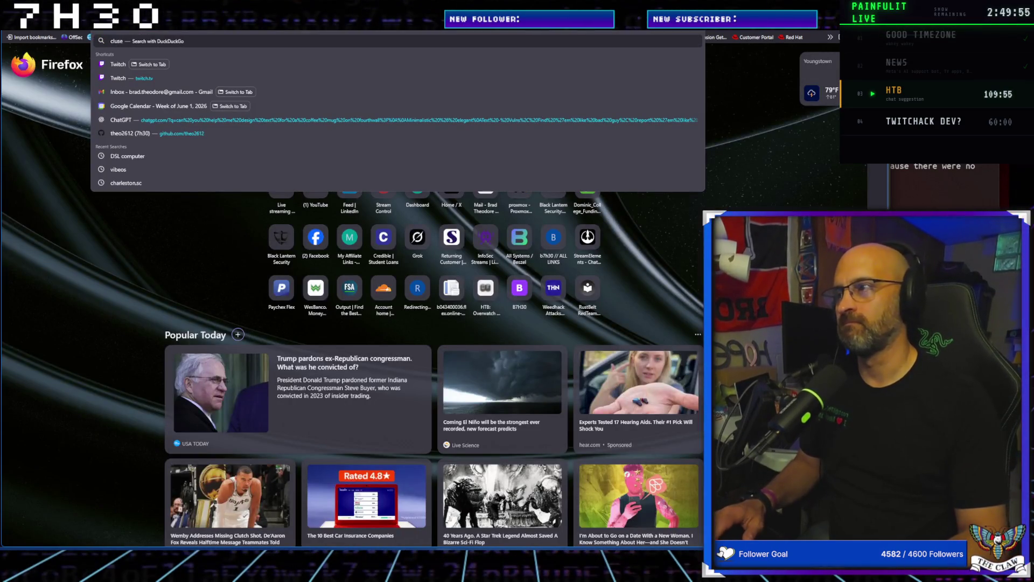
{"action": "key", "text": "BackSpace"}
{"action": "key", "text": "BackSpace"}
{"action": "type", "text": "adu"}
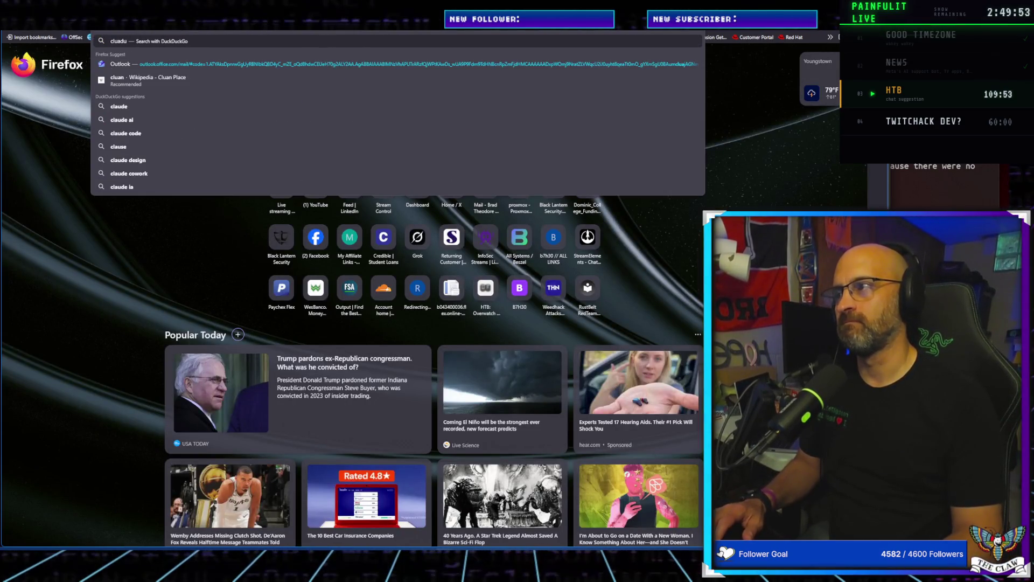
{"action": "key", "text": "BackSpace"}
{"action": "type", "text": "e"}
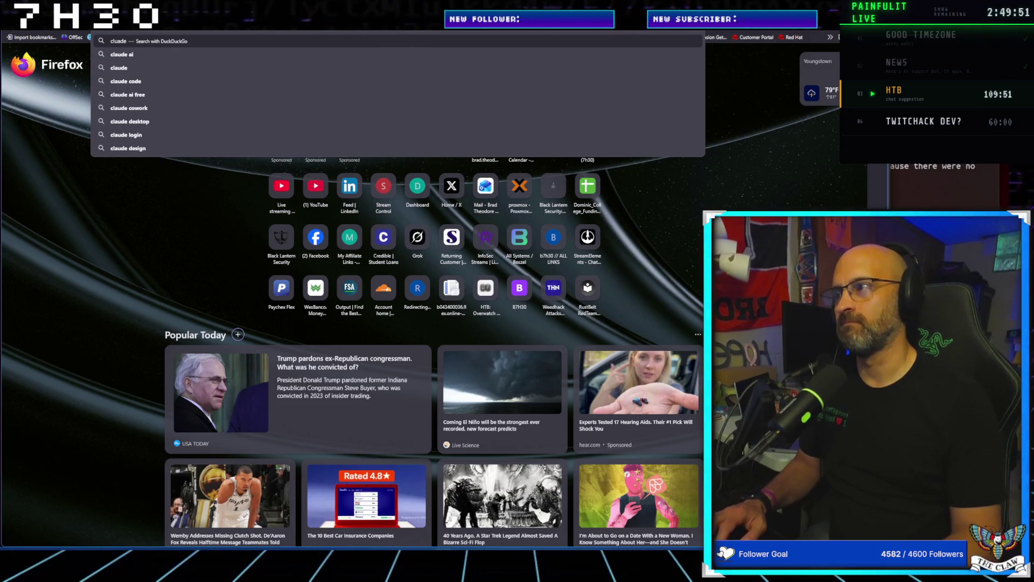
{"action": "type", "text": " blob"}
{"action": "key", "text": "Return"}
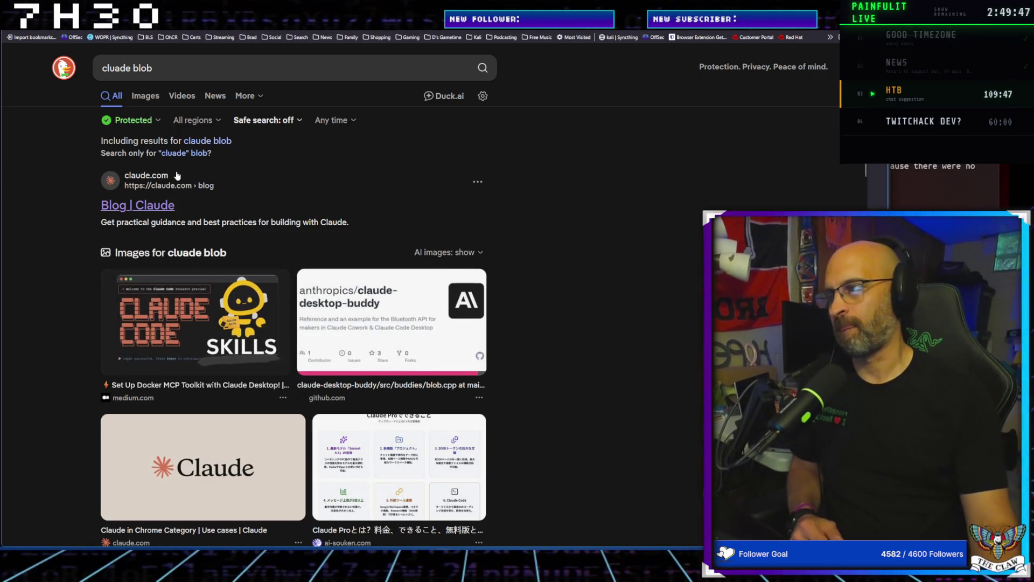
Open the Blog | Claude result, scroll through its post cards and back to the top
{"action": "left_click", "coordinate": [150, 208]}
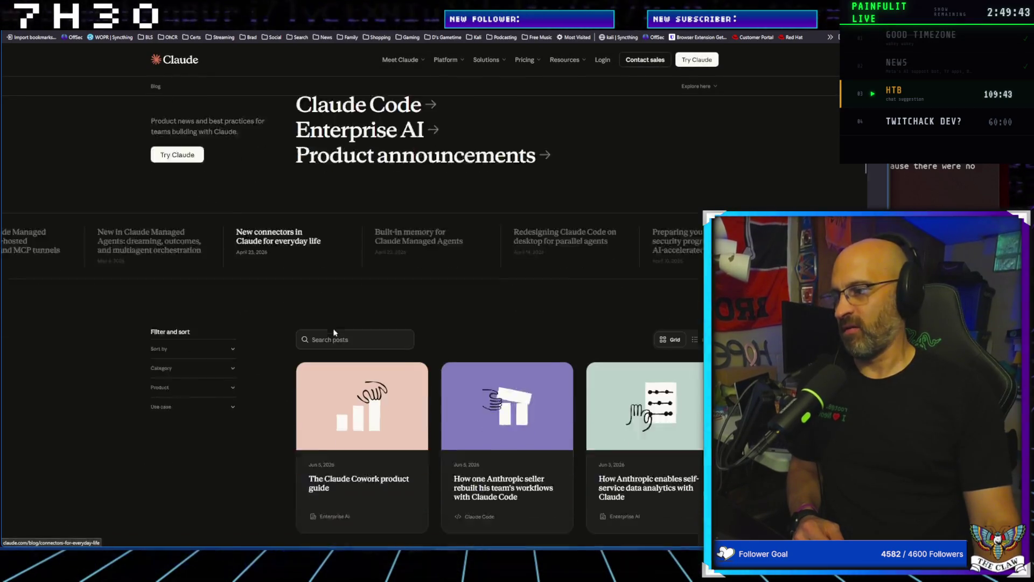
{"action": "scroll", "coordinate": [334, 332], "scroll_direction": "down", "scroll_amount": 1}
{"action": "scroll", "coordinate": [461, 443], "scroll_direction": "down", "scroll_amount": 2}
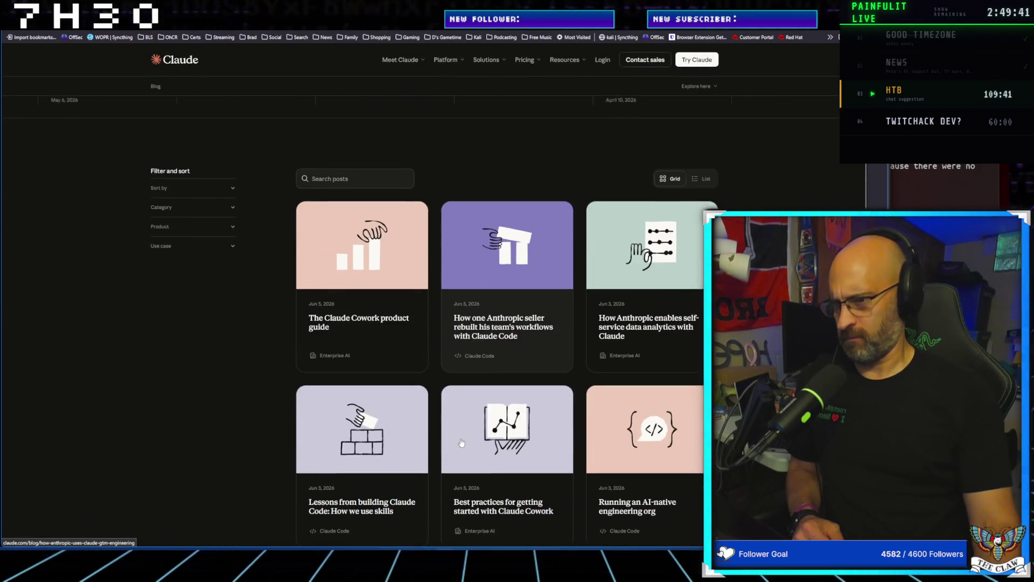
{"action": "scroll", "coordinate": [663, 323], "scroll_direction": "down", "scroll_amount": 2}
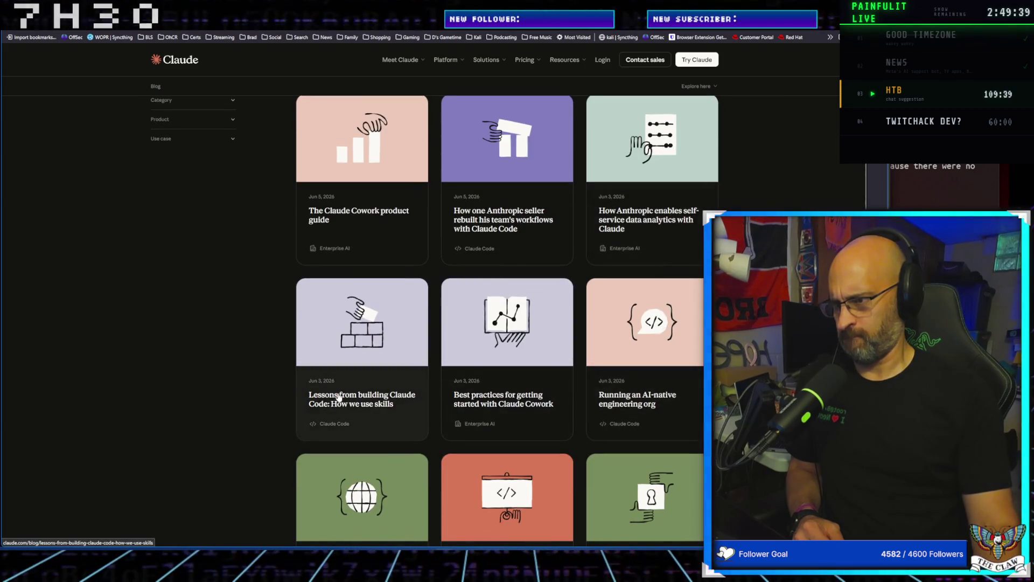
{"action": "scroll", "coordinate": [404, 409], "scroll_direction": "down", "scroll_amount": 2}
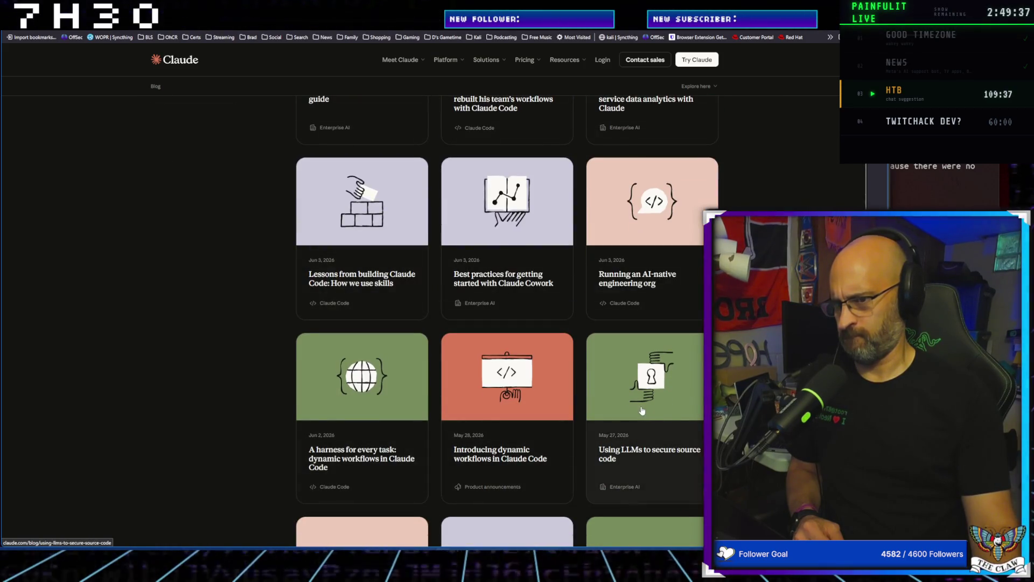
{"action": "scroll", "coordinate": [615, 448], "scroll_direction": "up", "scroll_amount": 2}
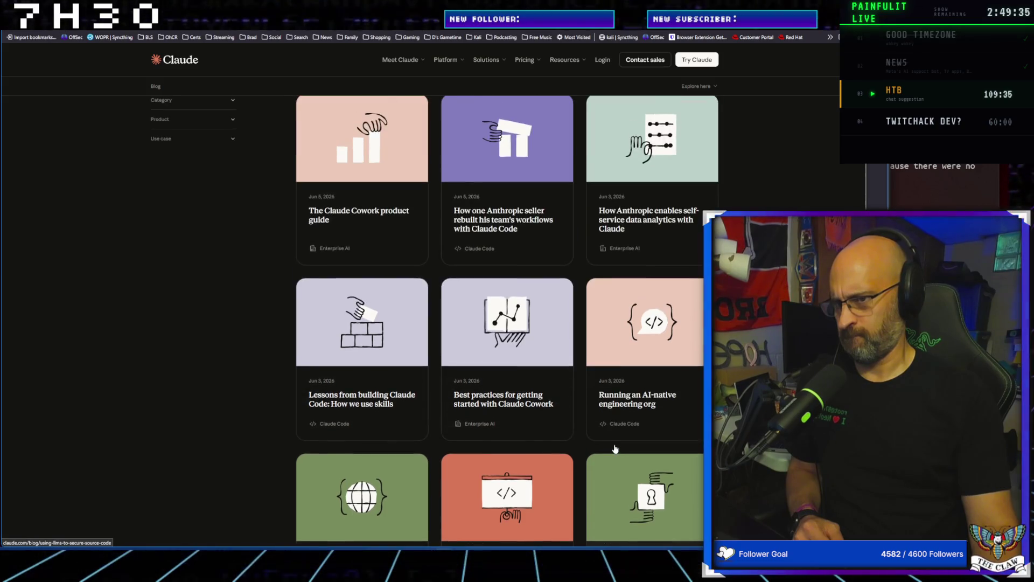
{"action": "scroll", "coordinate": [615, 448], "scroll_direction": "up", "scroll_amount": 2}
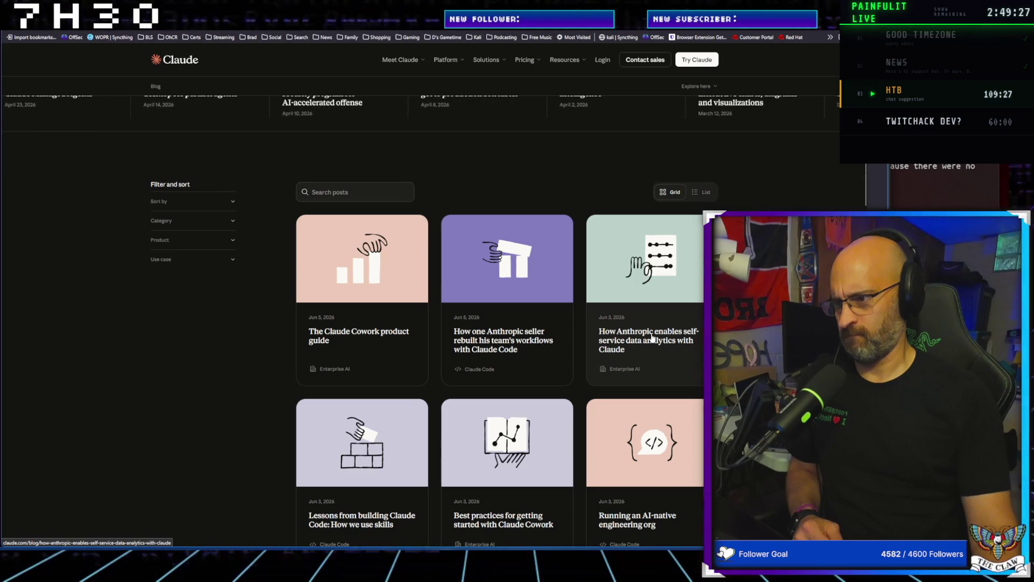
Return to the talk, rewind to 11:07, play, and pause at 11:19
{"action": "key", "text": "ctrl+Tab"}
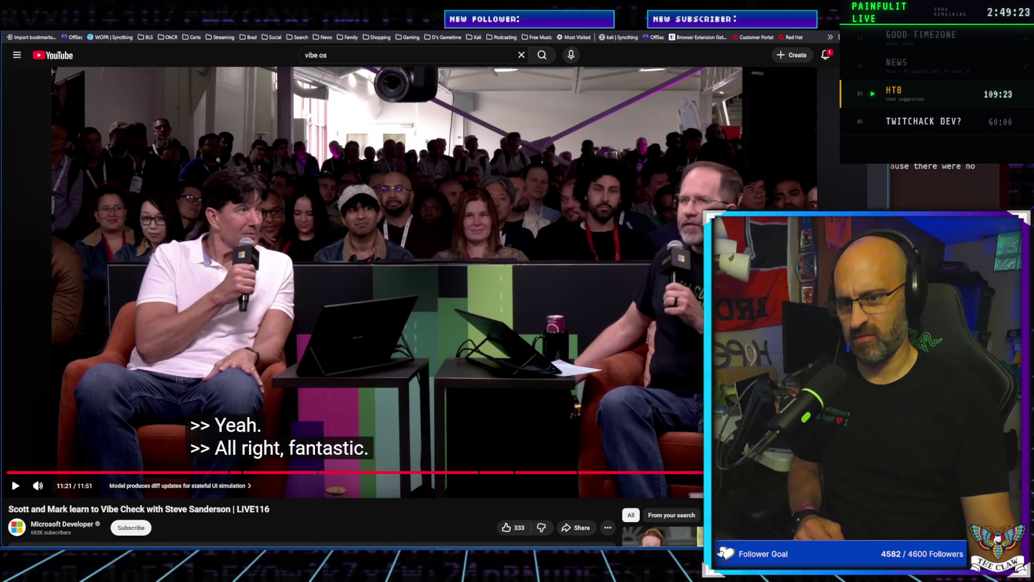
{"action": "key", "text": "Left"}
{"action": "key", "text": "Left"}
{"action": "key", "text": "Left"}
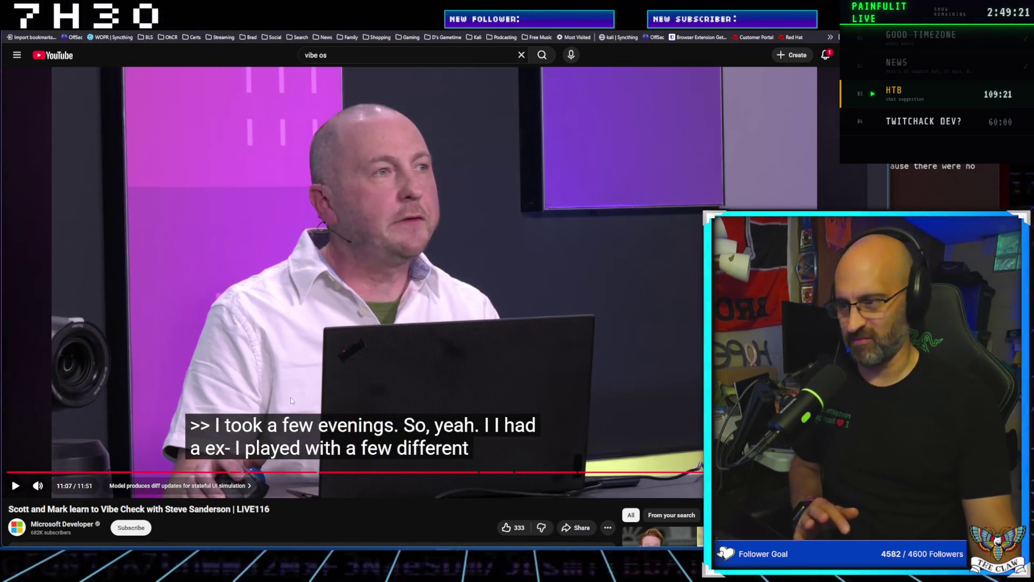
{"action": "key", "text": "space"}
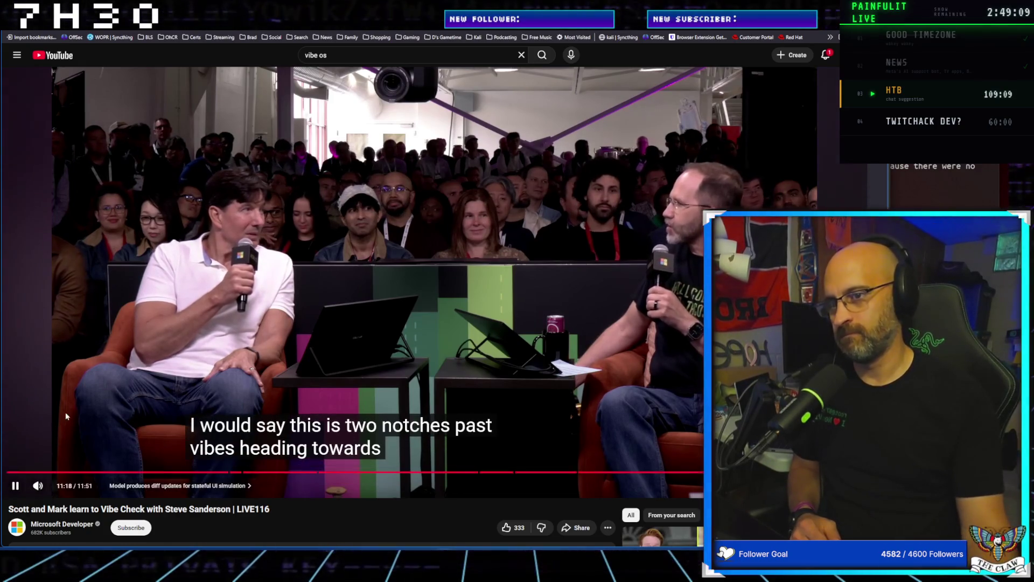
{"action": "left_click", "coordinate": [15, 486]}
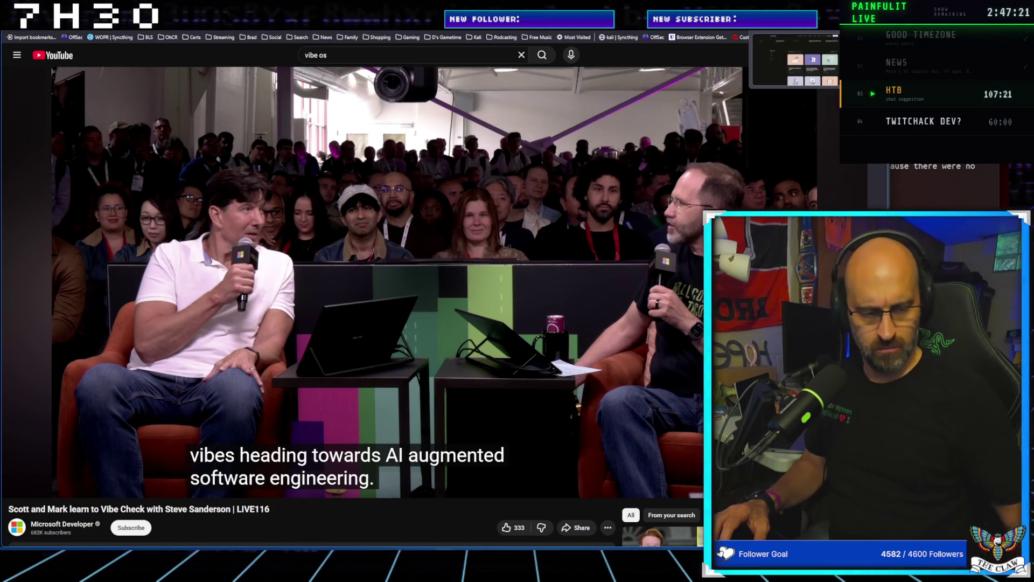
On the Claude blog, open the 'Introducing dynamic workflows' post
{"action": "left_click", "coordinate": [795, 22]}
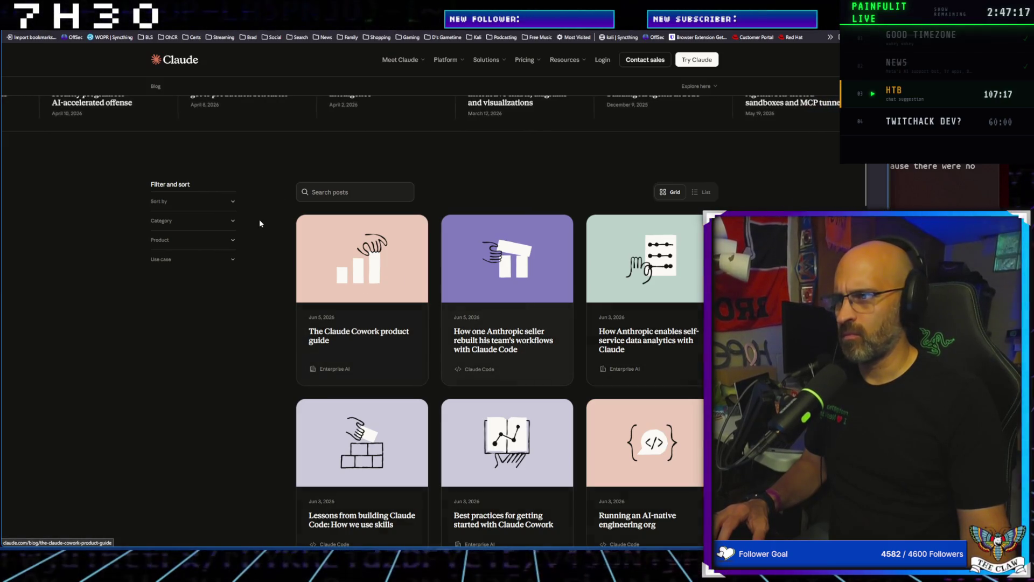
{"action": "scroll", "coordinate": [113, 258], "scroll_direction": "up", "scroll_amount": 2}
{"action": "scroll", "coordinate": [114, 263], "scroll_direction": "up", "scroll_amount": 2}
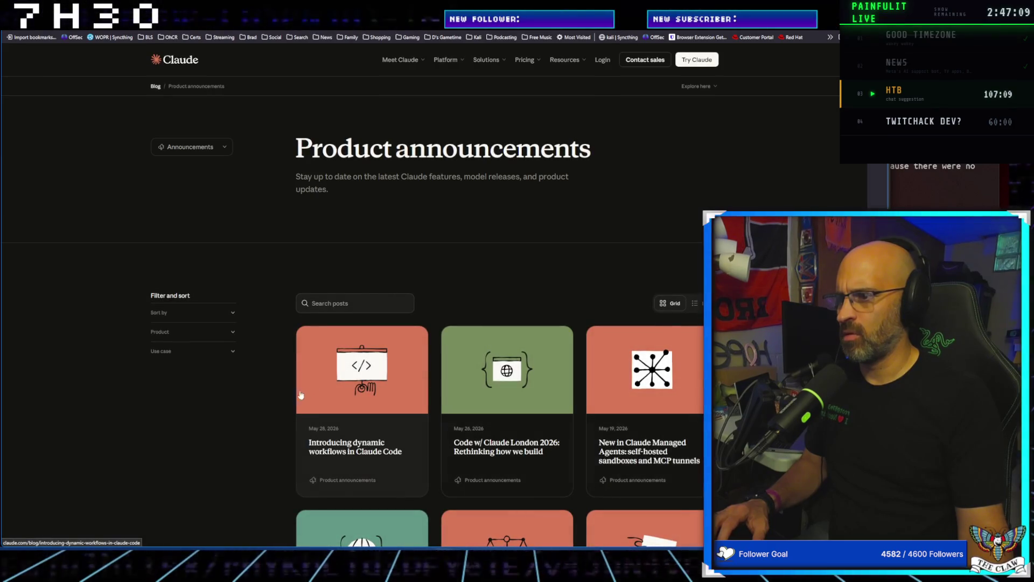
{"action": "left_click", "coordinate": [350, 367]}
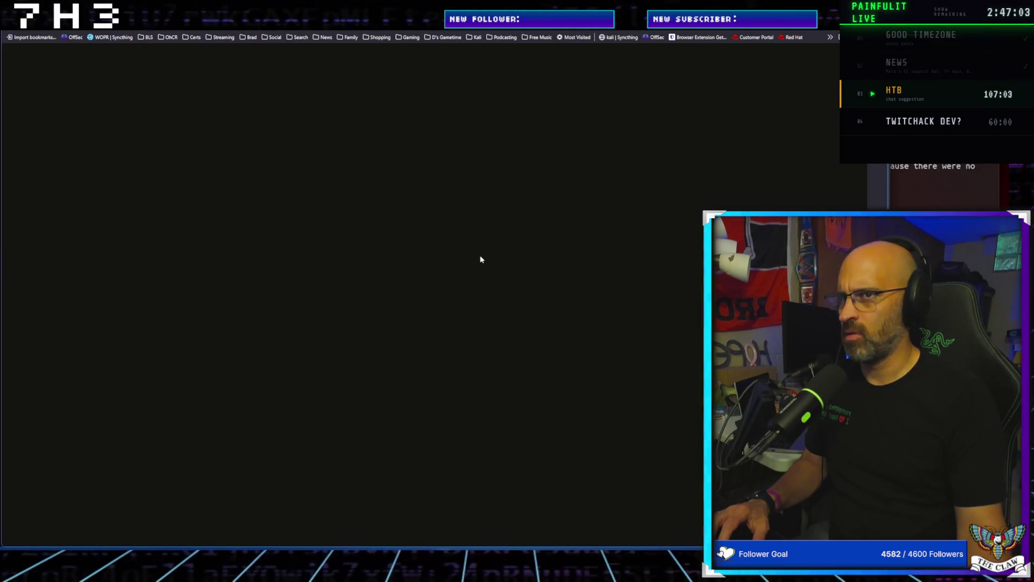
Skim the dynamic workflows post, then return to the main Blog index via the breadcrumb
{"action": "scroll", "coordinate": [449, 362], "scroll_direction": "down", "scroll_amount": 3}
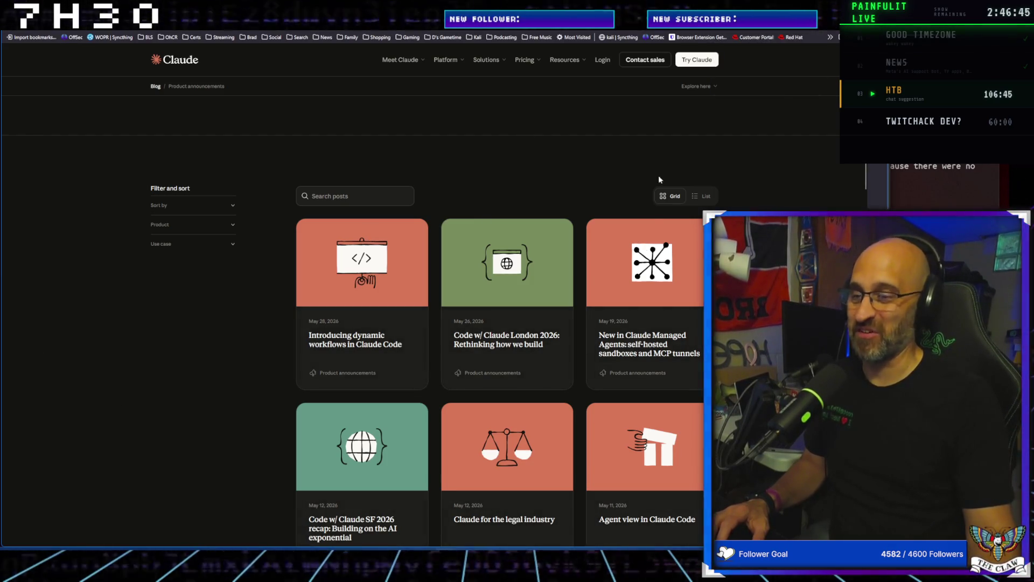
{"action": "scroll", "coordinate": [642, 399], "scroll_direction": "down", "scroll_amount": 4}
{"action": "scroll", "coordinate": [643, 398], "scroll_direction": "up", "scroll_amount": 6}
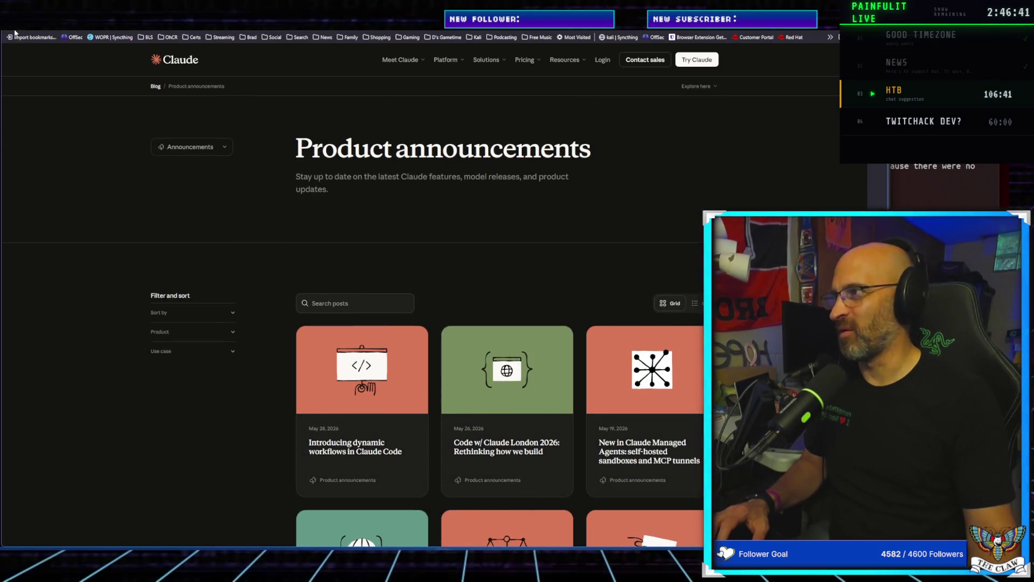
{"action": "left_click", "coordinate": [15, 32]}
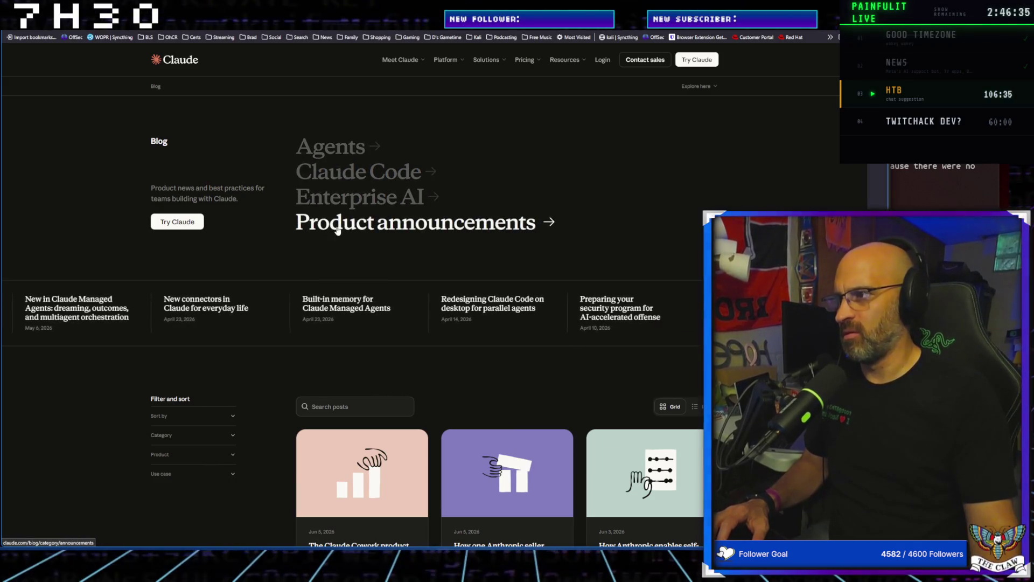
Open the Agents category and browse its posts, led by 'Zero Trust for AI agents'
{"action": "left_click", "coordinate": [331, 148]}
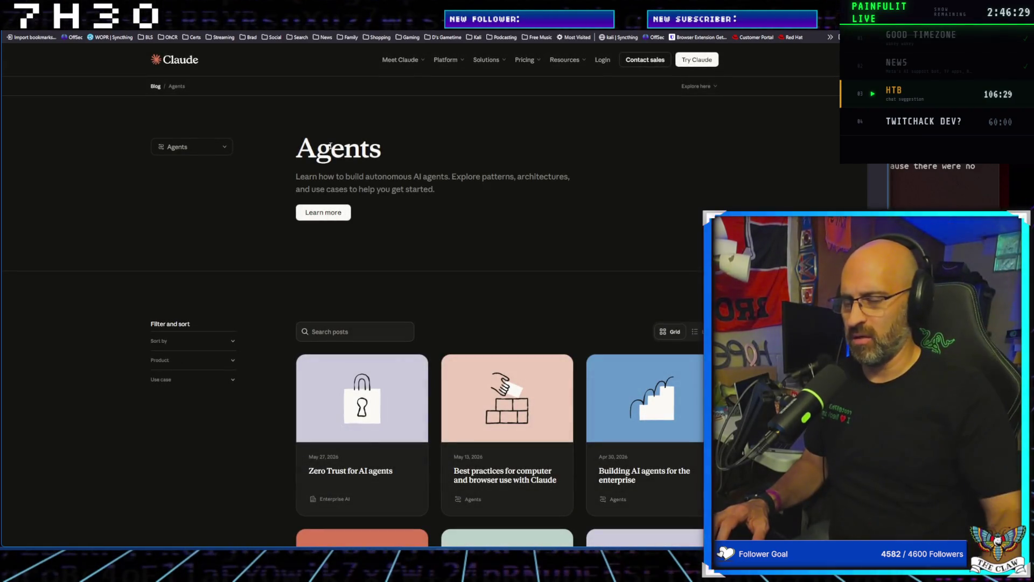
{"action": "scroll", "coordinate": [385, 463], "scroll_direction": "down", "scroll_amount": 2}
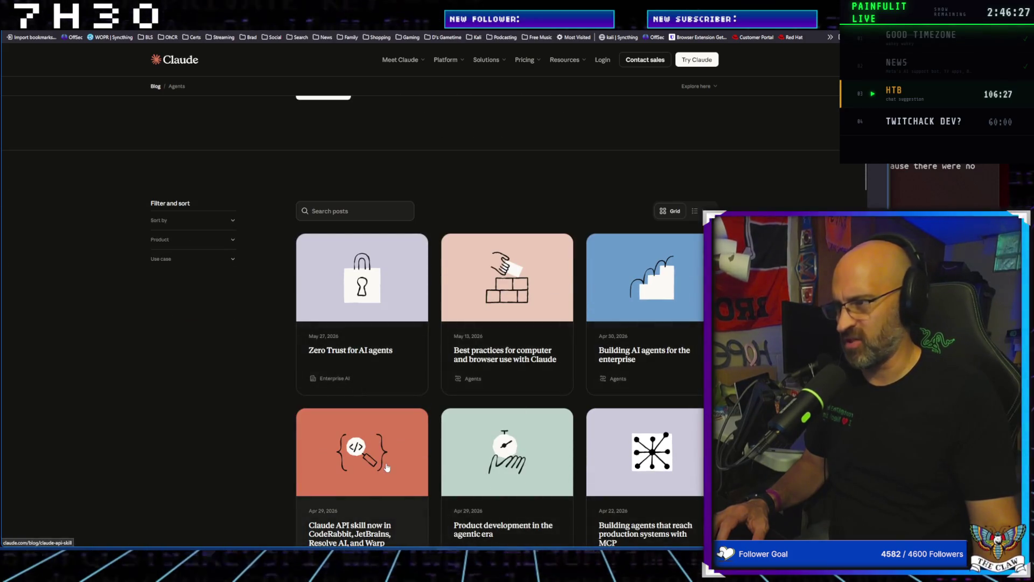
{"action": "scroll", "coordinate": [386, 464], "scroll_direction": "up", "scroll_amount": 2}
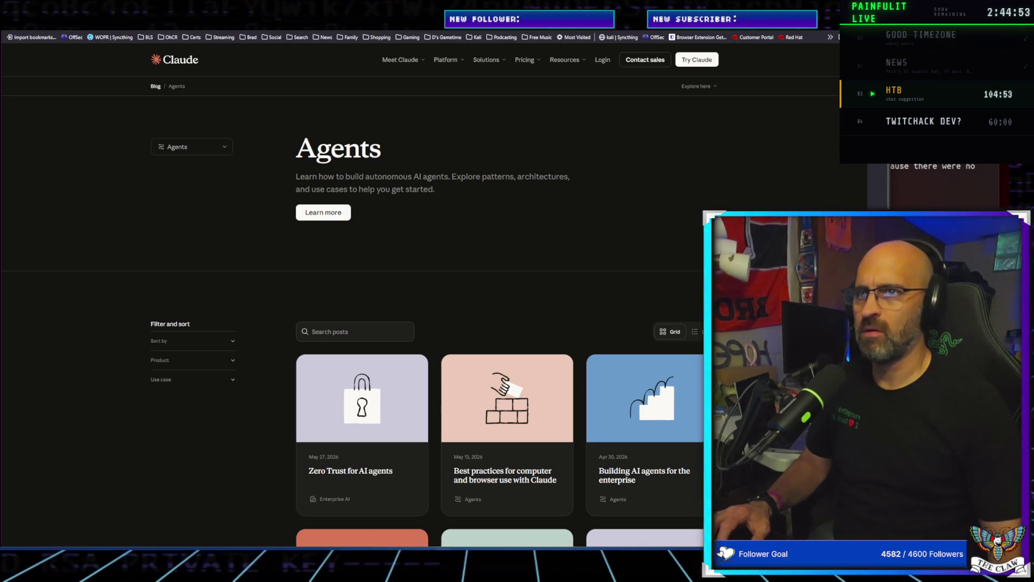
Resume the Vibe Check talk on YouTube and clear the notification badge
{"action": "key", "text": "ctrl+Tab"}
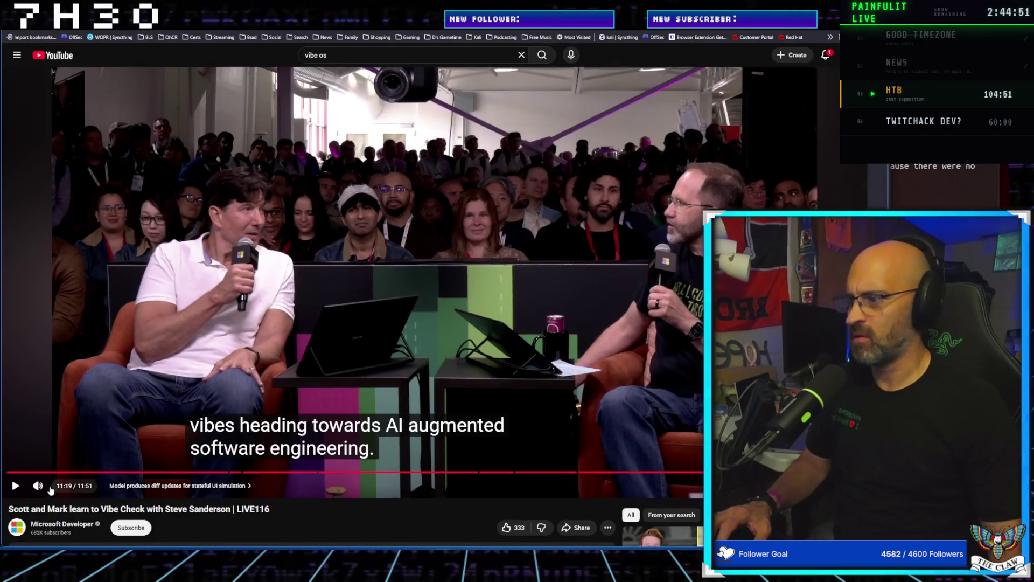
{"action": "left_click", "coordinate": [14, 487]}
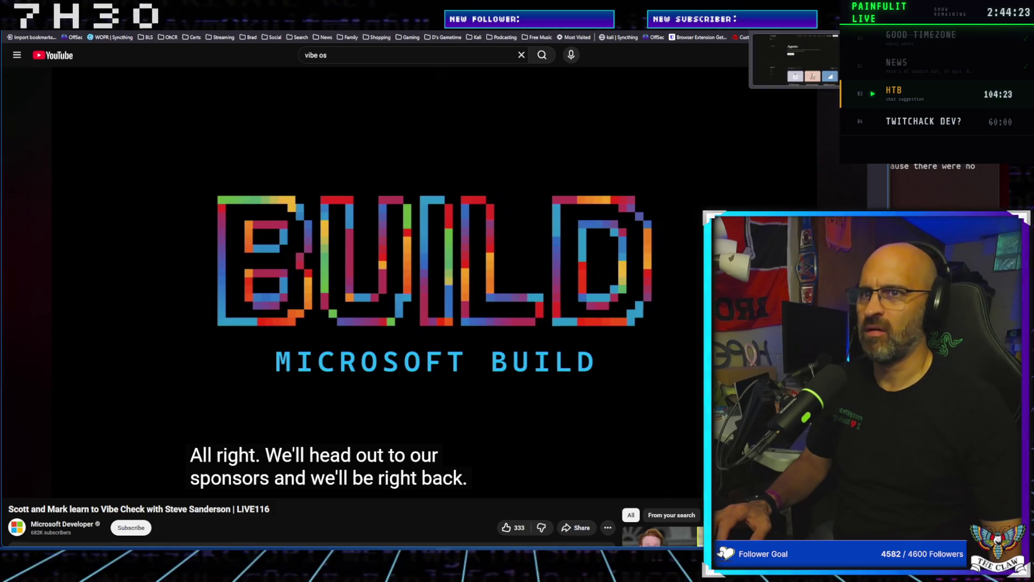
{"action": "left_click", "coordinate": [825, 55]}
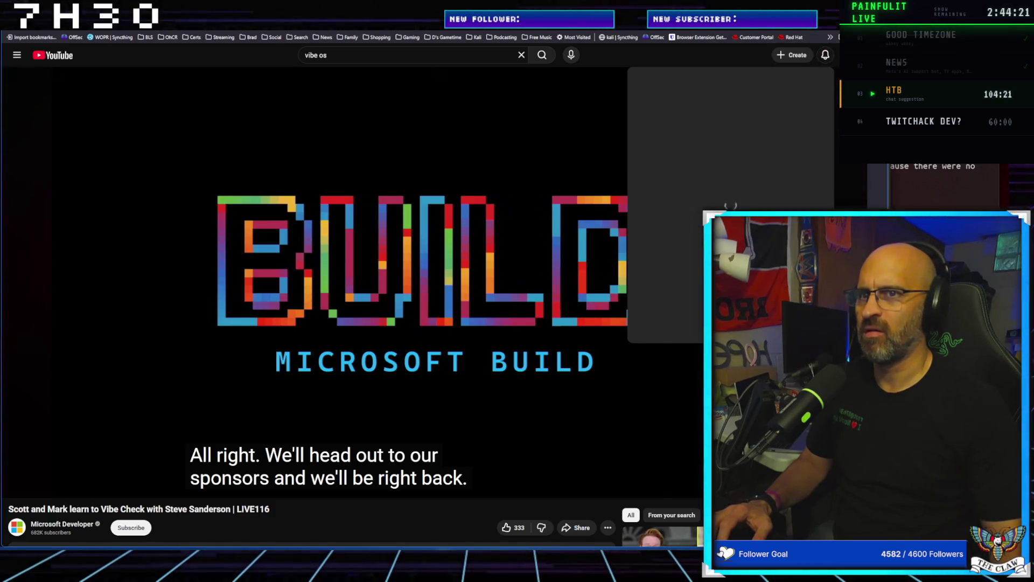
Run a DuckDuckGo search for 'claude iterative'
{"action": "key", "text": "ctrl+Tab"}
{"action": "key", "text": "ctrl+Tab"}
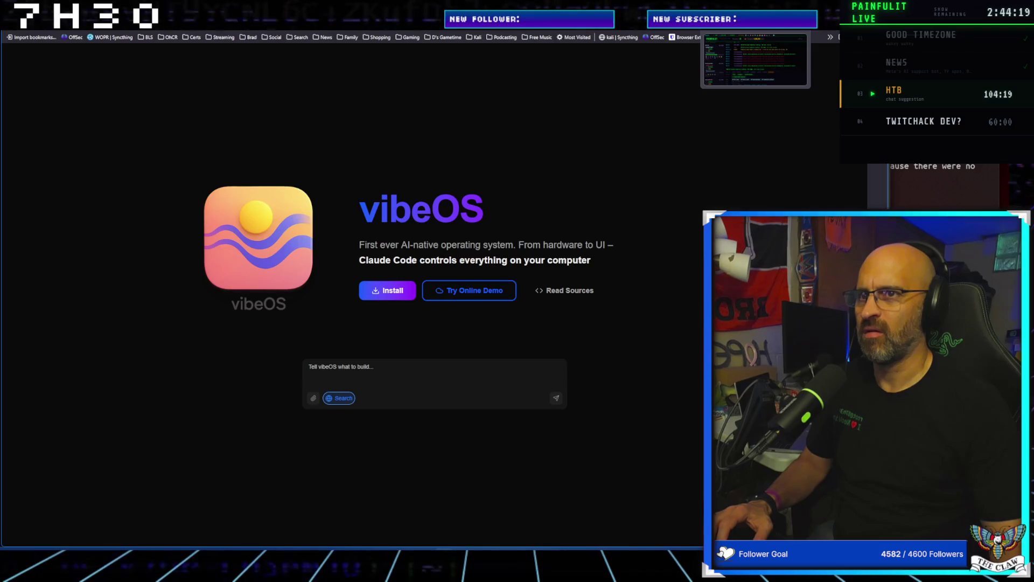
{"action": "key", "text": "ctrl+l"}
{"action": "type", "text": "c"}
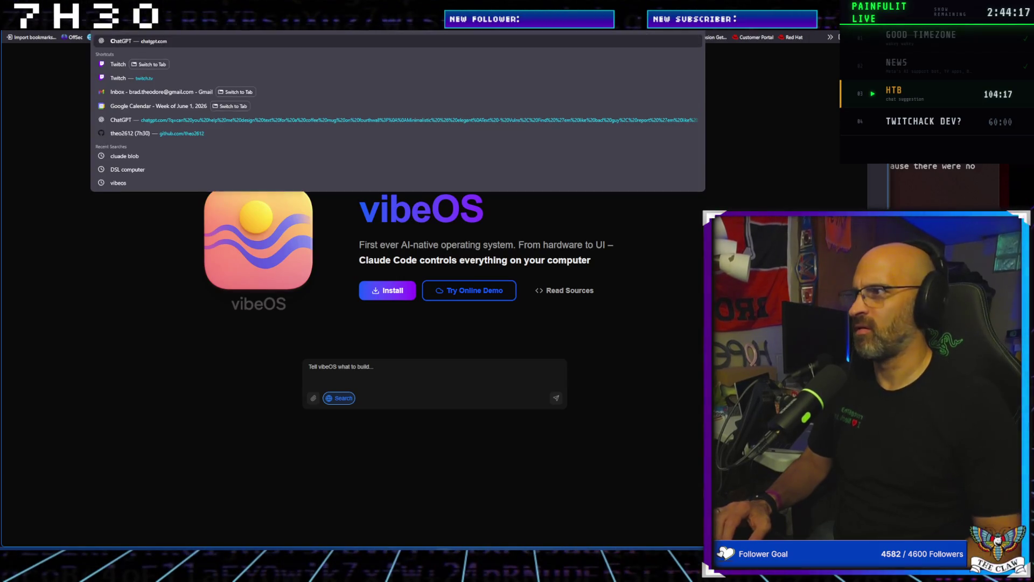
{"action": "type", "text": "laude"}
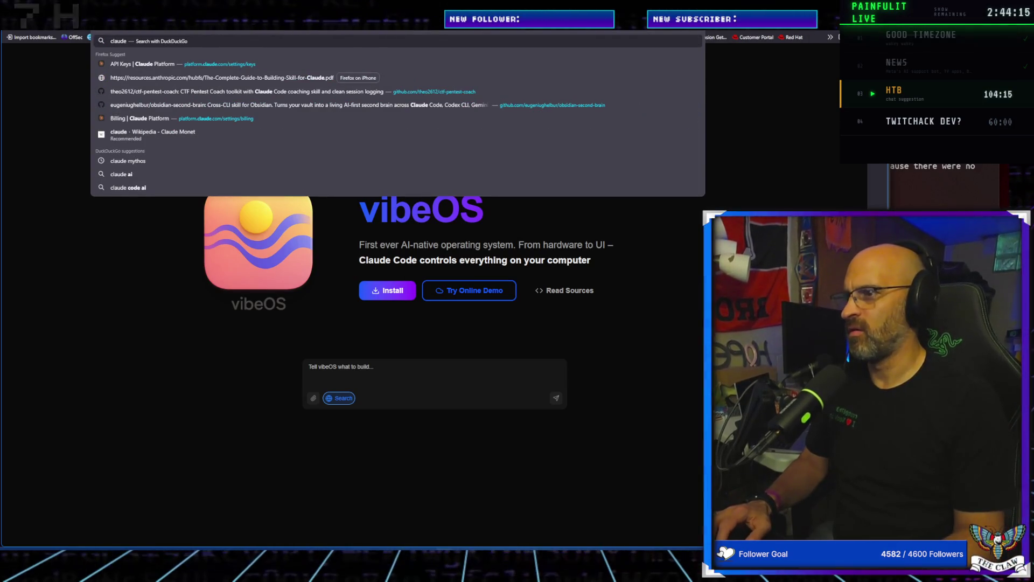
{"action": "type", "text": " iterative"}
{"action": "key", "text": "Return"}
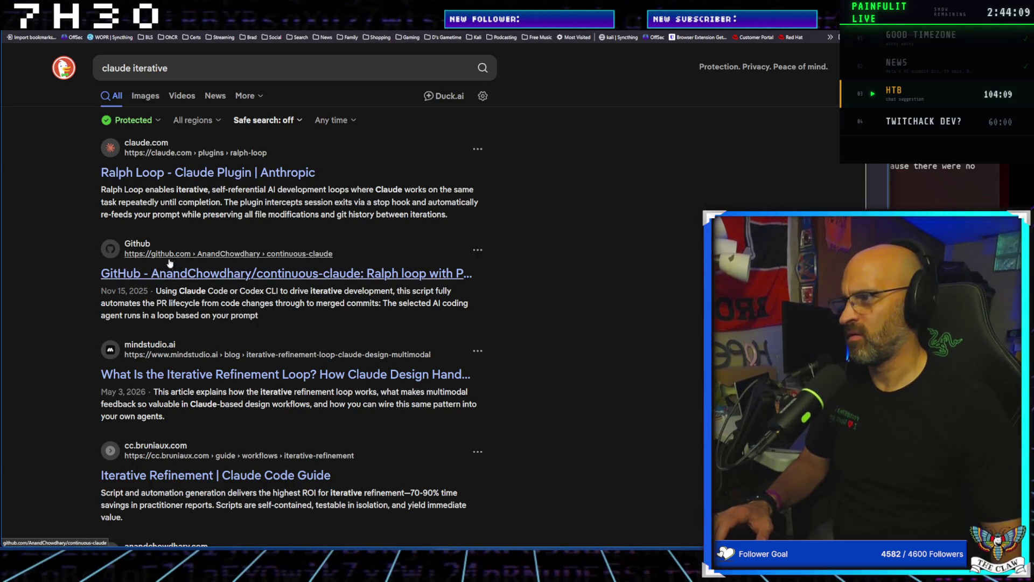
Change the query to 'claude' and show its News results
{"action": "left_click", "coordinate": [174, 75]}
{"action": "type", "text": "c"}
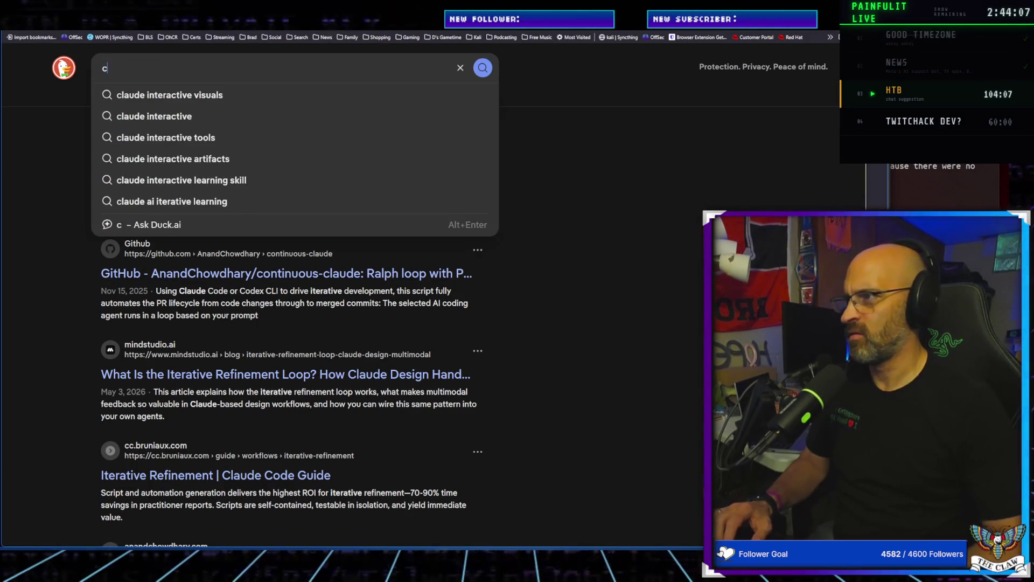
{"action": "type", "text": "laude"}
{"action": "key", "text": "Return"}
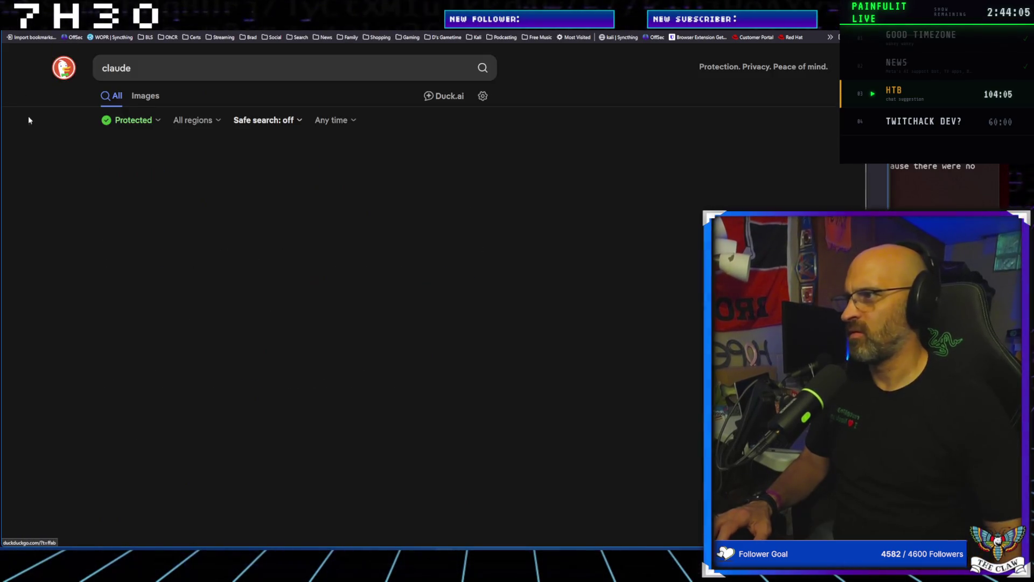
{"action": "left_click", "coordinate": [177, 98]}
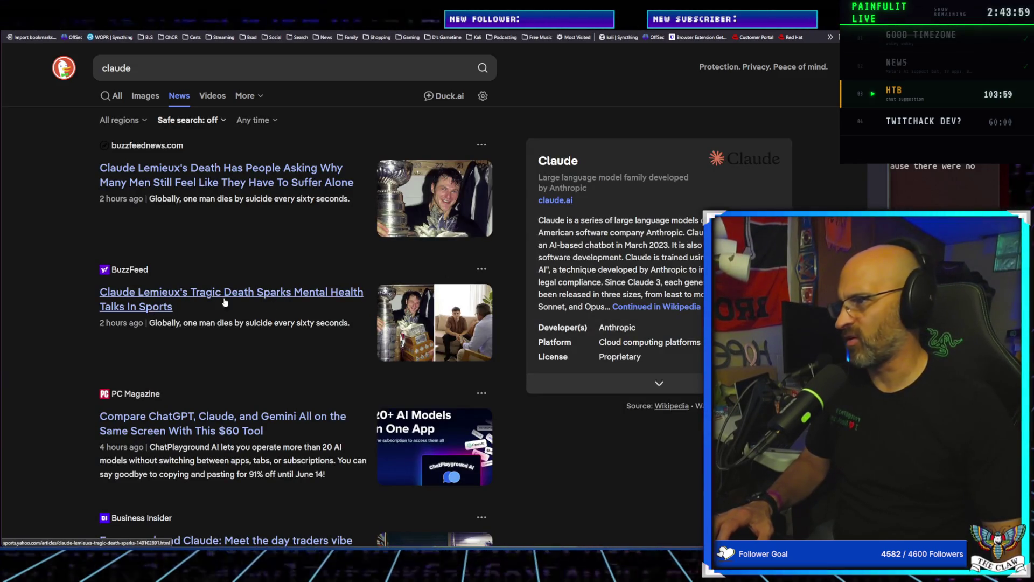
Scroll the claude news stories, ending at the Motley Fool IPO and Lifehacker items
{"action": "scroll", "coordinate": [185, 294], "scroll_direction": "down", "scroll_amount": 3}
{"action": "scroll", "coordinate": [184, 294], "scroll_direction": "up", "scroll_amount": 3}
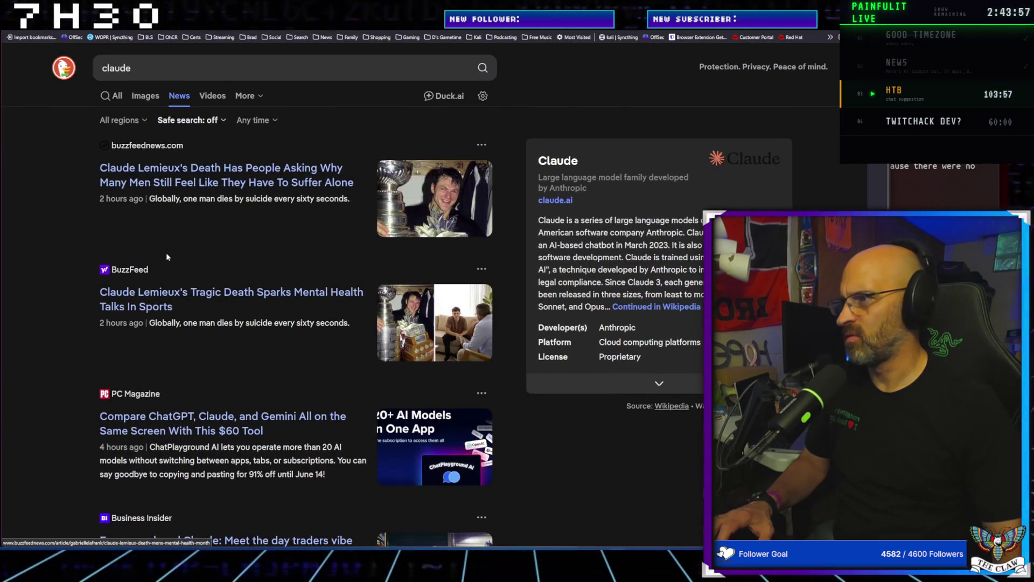
{"action": "scroll", "coordinate": [166, 253], "scroll_direction": "down", "scroll_amount": 3}
{"action": "scroll", "coordinate": [167, 264], "scroll_direction": "down", "scroll_amount": 8}
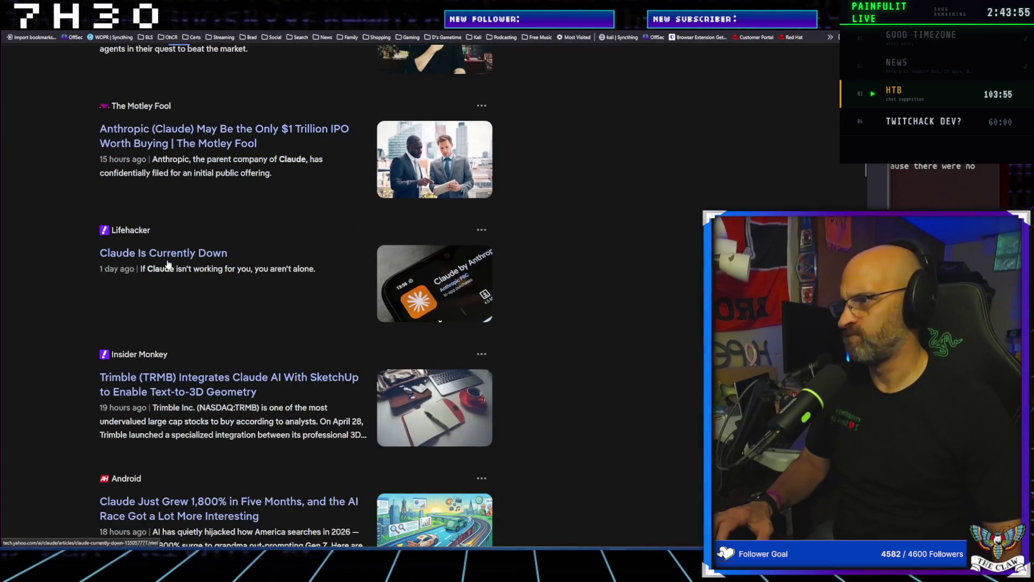
{"action": "scroll", "coordinate": [174, 253], "scroll_direction": "up", "scroll_amount": 2}
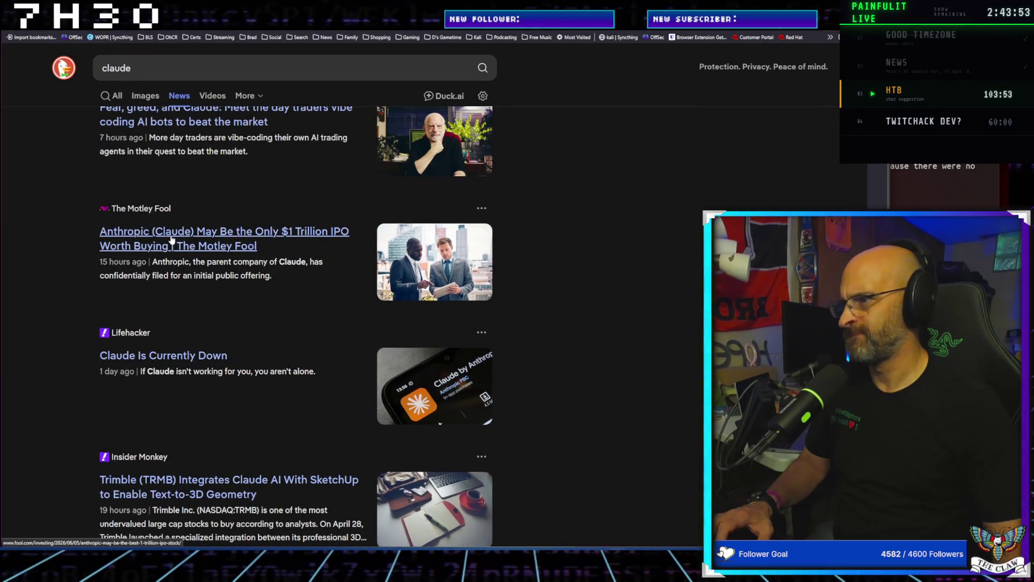
{"action": "scroll", "coordinate": [173, 240], "scroll_direction": "up", "scroll_amount": 2}
{"action": "scroll", "coordinate": [171, 240], "scroll_direction": "up", "scroll_amount": 6}
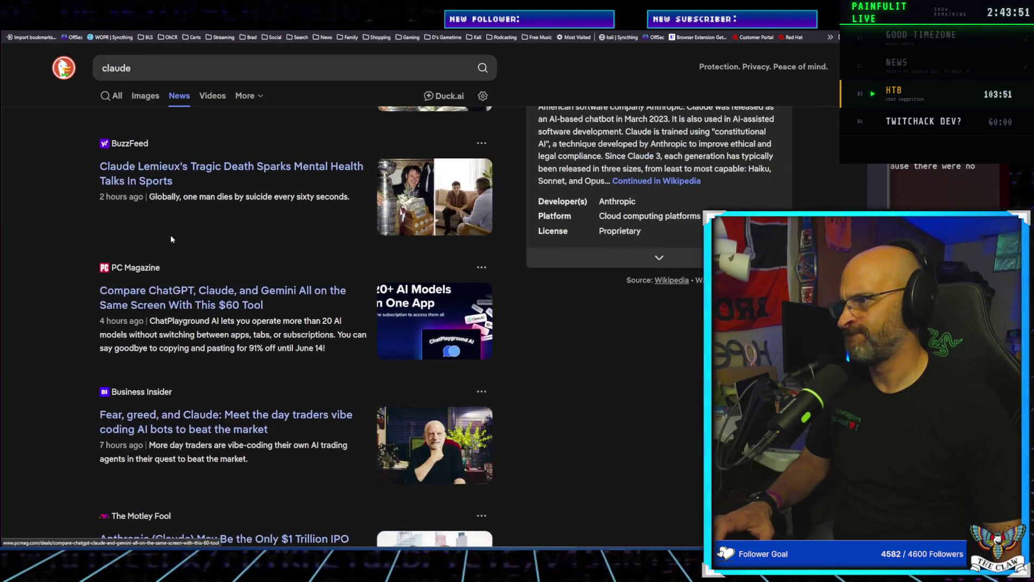
{"action": "scroll", "coordinate": [170, 235], "scroll_direction": "down", "scroll_amount": 13}
{"action": "scroll", "coordinate": [173, 242], "scroll_direction": "down", "scroll_amount": 2}
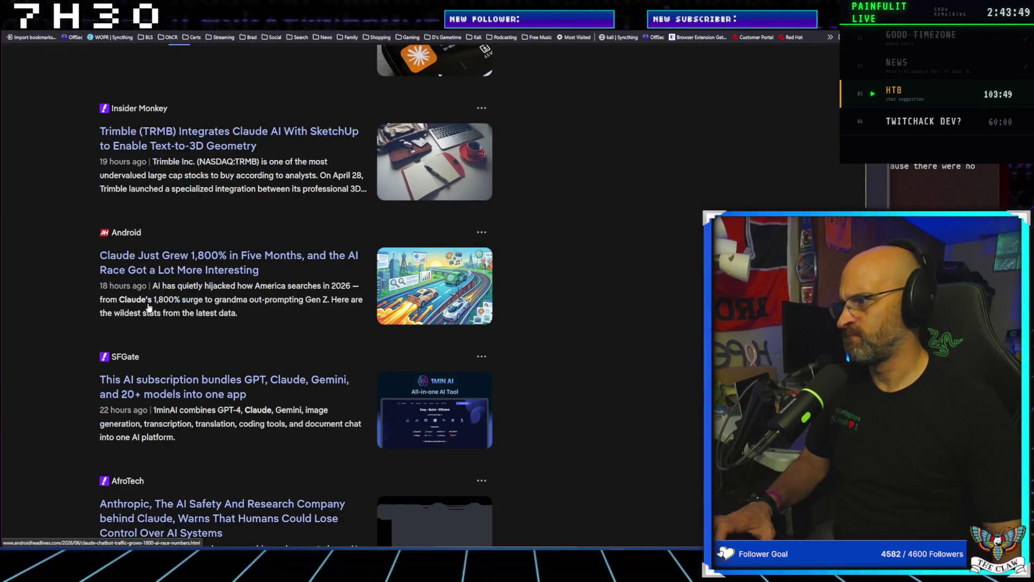
{"action": "scroll", "coordinate": [160, 393], "scroll_direction": "down", "scroll_amount": 2}
{"action": "scroll", "coordinate": [159, 393], "scroll_direction": "down", "scroll_amount": 3}
{"action": "scroll", "coordinate": [165, 383], "scroll_direction": "up", "scroll_amount": 10}
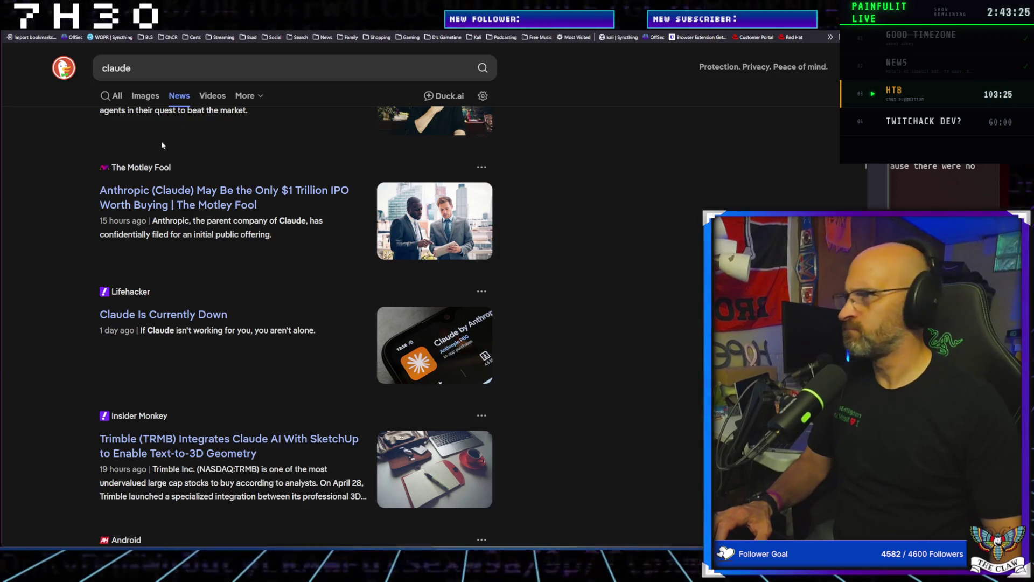
Search for 'claude iterative' and switch to All web results
{"action": "left_click", "coordinate": [216, 68]}
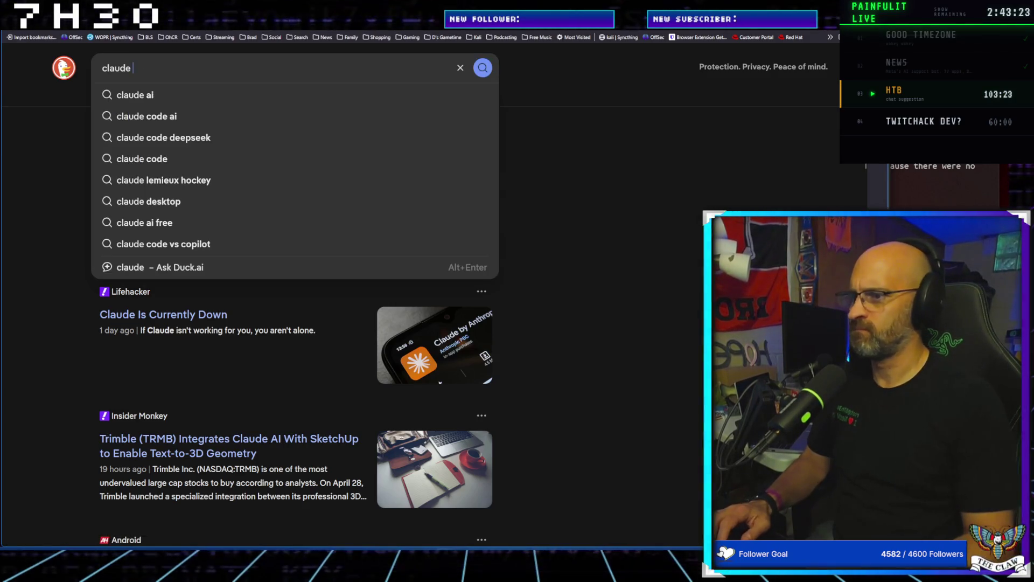
{"action": "type", "text": "interactive"}
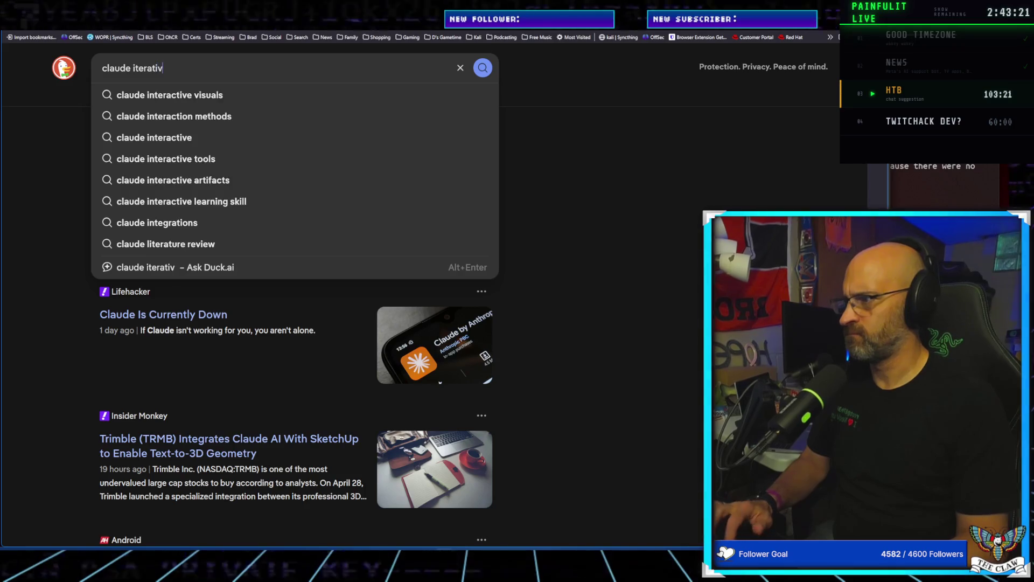
{"action": "key", "text": "Return"}
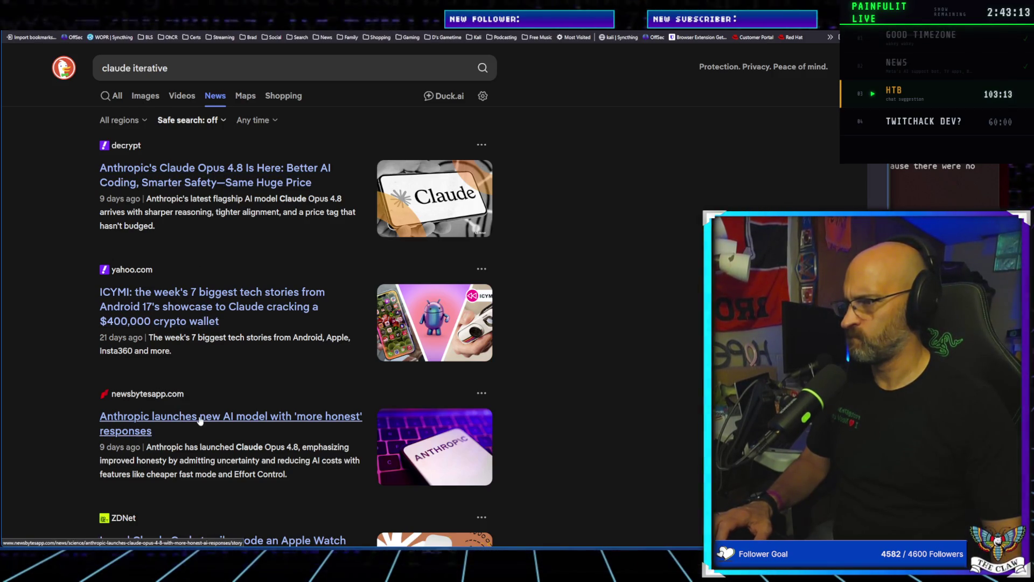
{"action": "scroll", "coordinate": [200, 421], "scroll_direction": "down", "scroll_amount": 3}
{"action": "scroll", "coordinate": [186, 273], "scroll_direction": "up", "scroll_amount": 5}
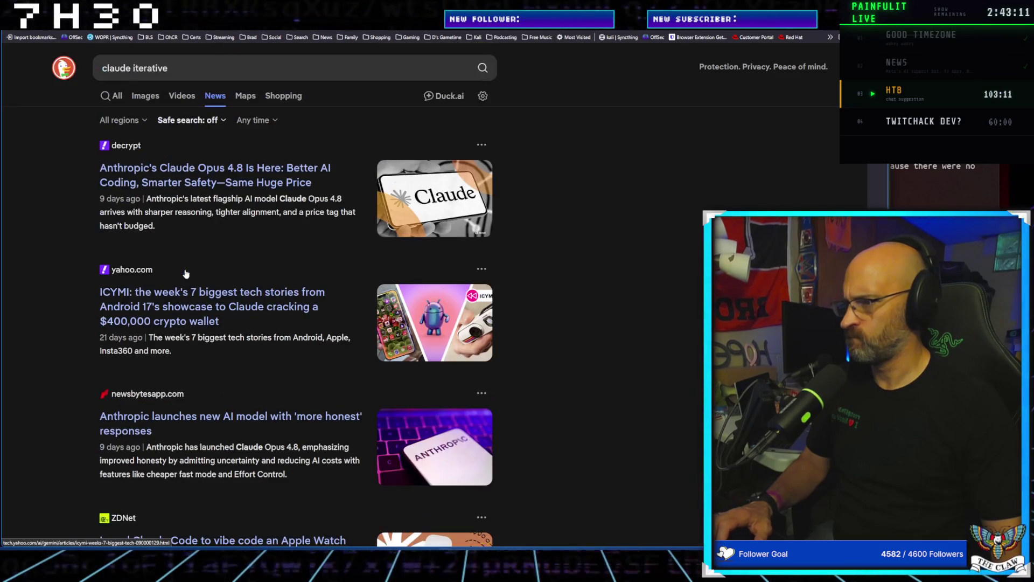
{"action": "left_click", "coordinate": [118, 97]}
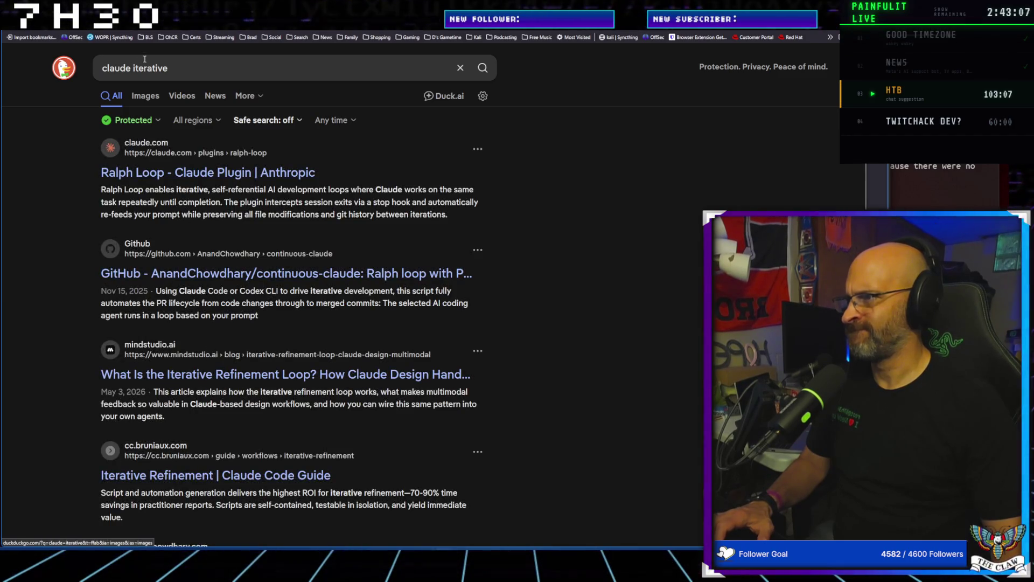
Change the query to 'claude ai developing ai' and run the search
{"action": "left_click", "coordinate": [182, 68]}
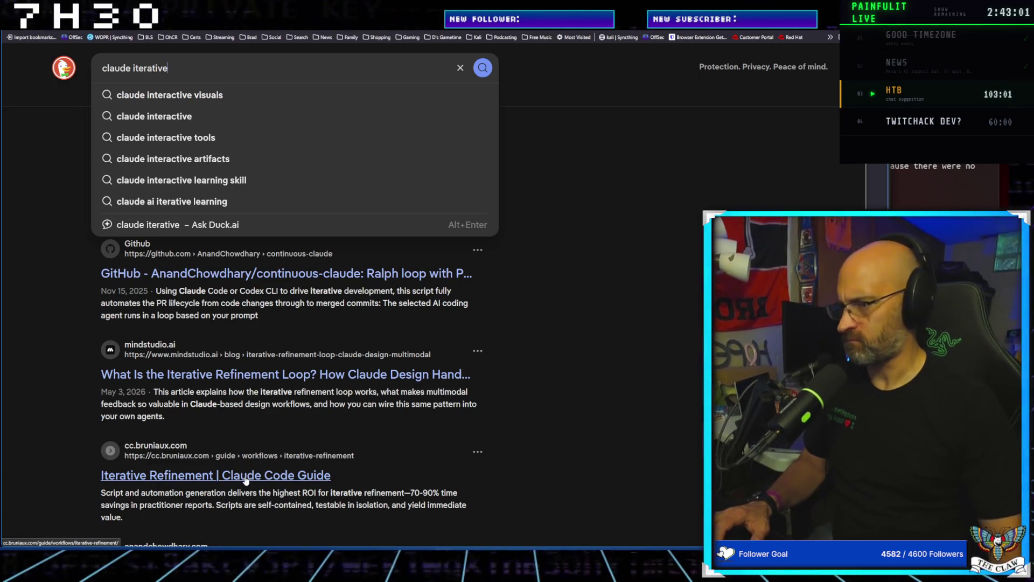
{"action": "key", "text": "BackSpace"}
{"action": "key", "text": "BackSpace"}
{"action": "key", "text": "BackSpace"}
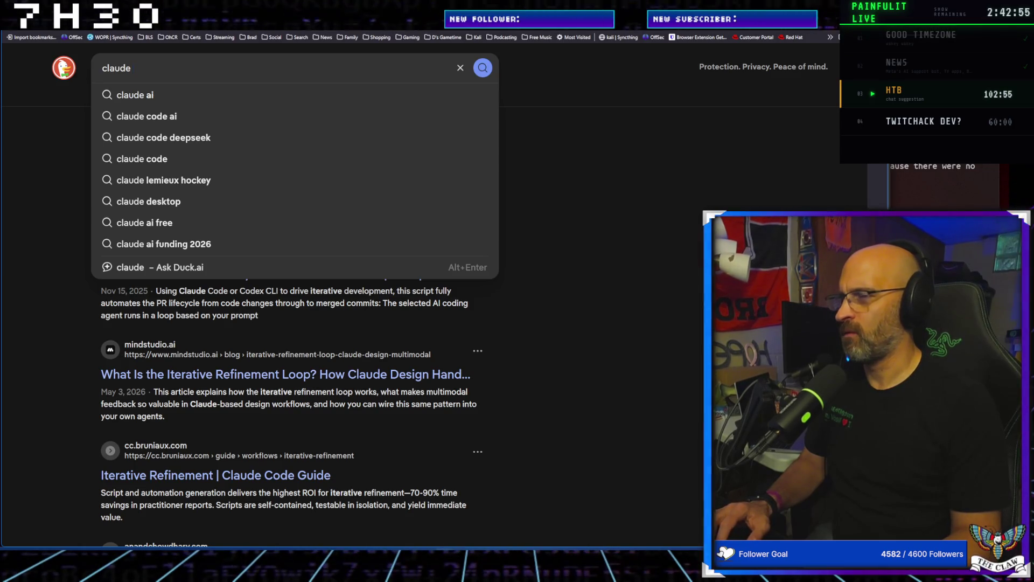
{"action": "type", "text": " ai"}
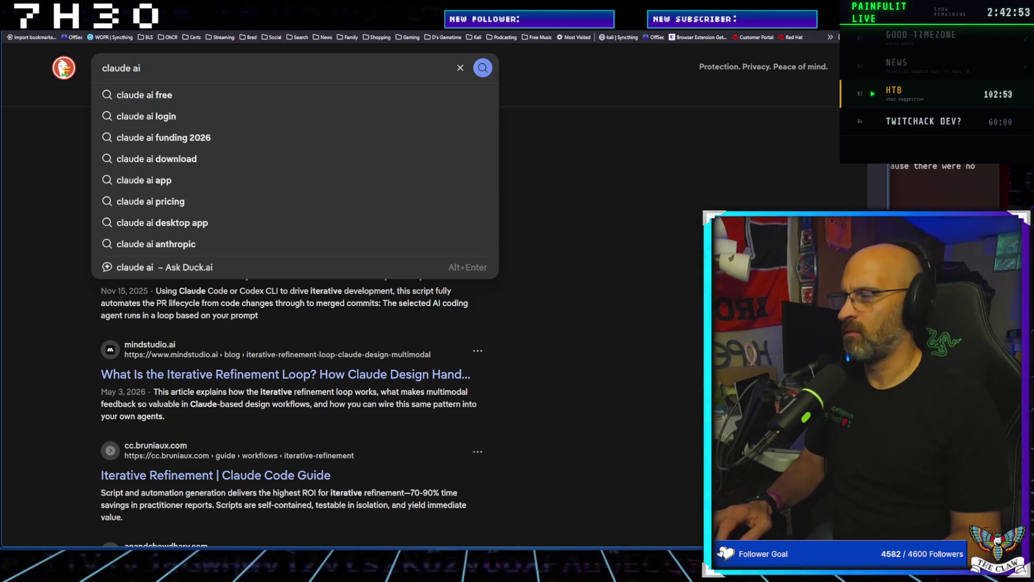
{"action": "type", "text": " developi"}
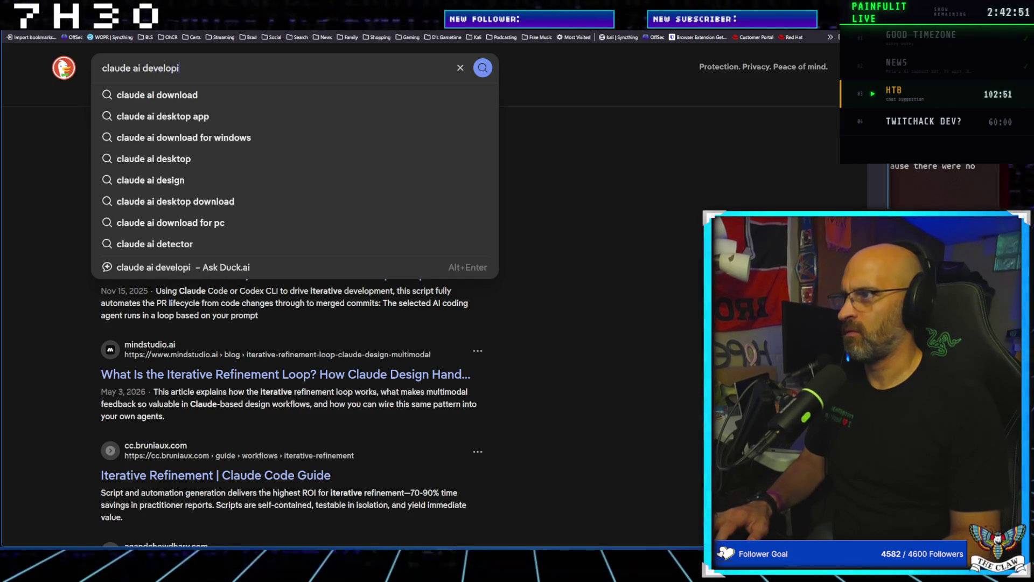
{"action": "type", "text": "ng ai"}
{"action": "key", "text": "Return"}
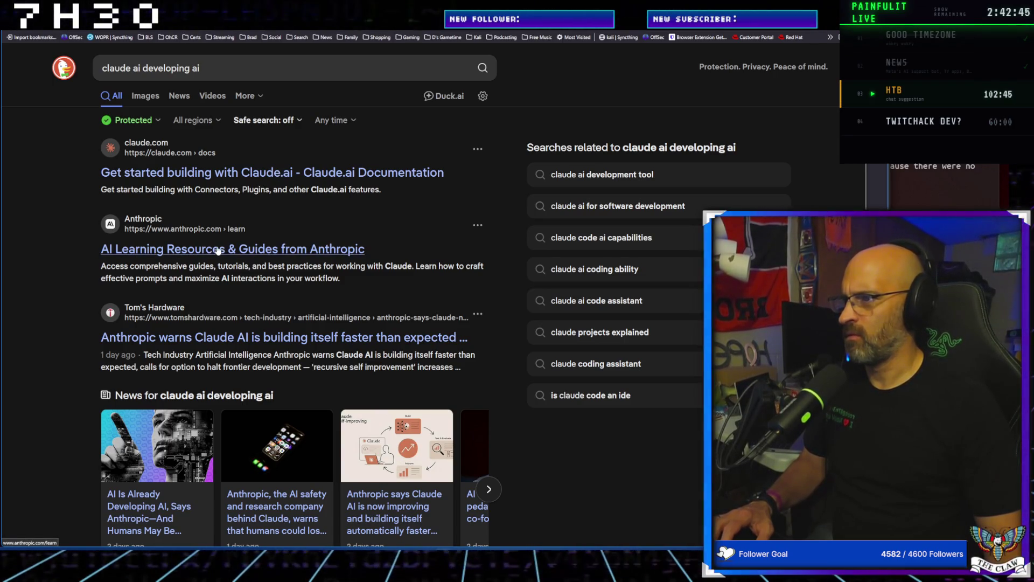
Open the Tom's Hardware article and follow its report link to Anthropic's page
{"action": "left_click", "coordinate": [252, 337]}
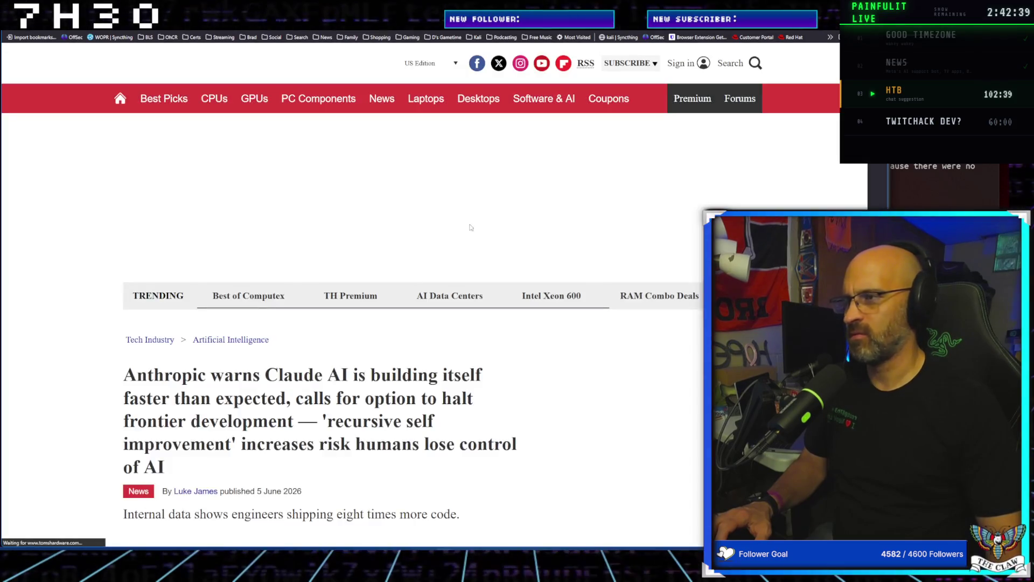
{"action": "scroll", "coordinate": [292, 405], "scroll_direction": "down", "scroll_amount": 10}
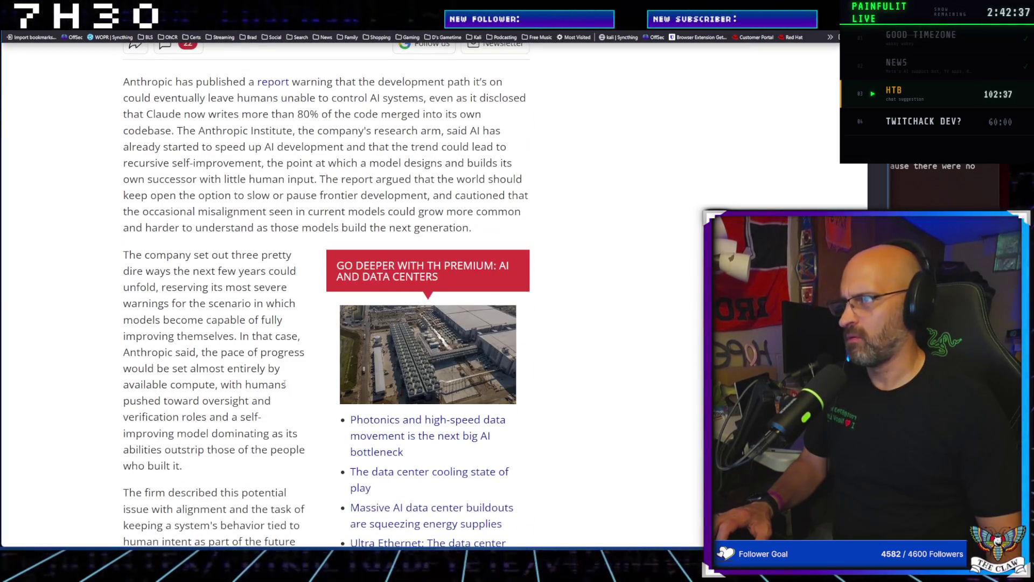
{"action": "left_click", "coordinate": [271, 82]}
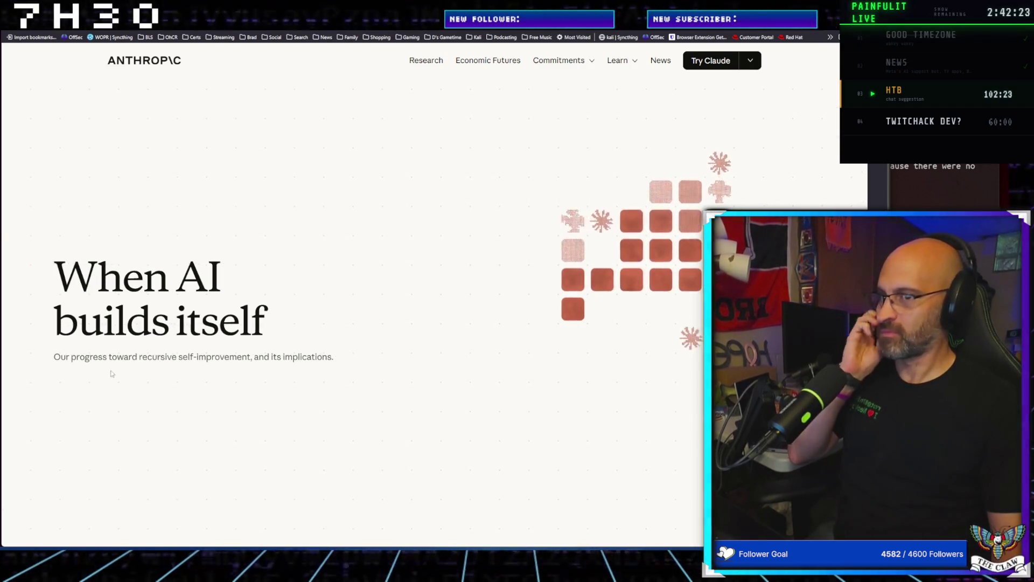
Scroll through the report's five-stage timeline to 'Evidence from the outside world'
{"action": "scroll", "coordinate": [126, 350], "scroll_direction": "down", "scroll_amount": 3}
{"action": "scroll", "coordinate": [126, 350], "scroll_direction": "down", "scroll_amount": 10}
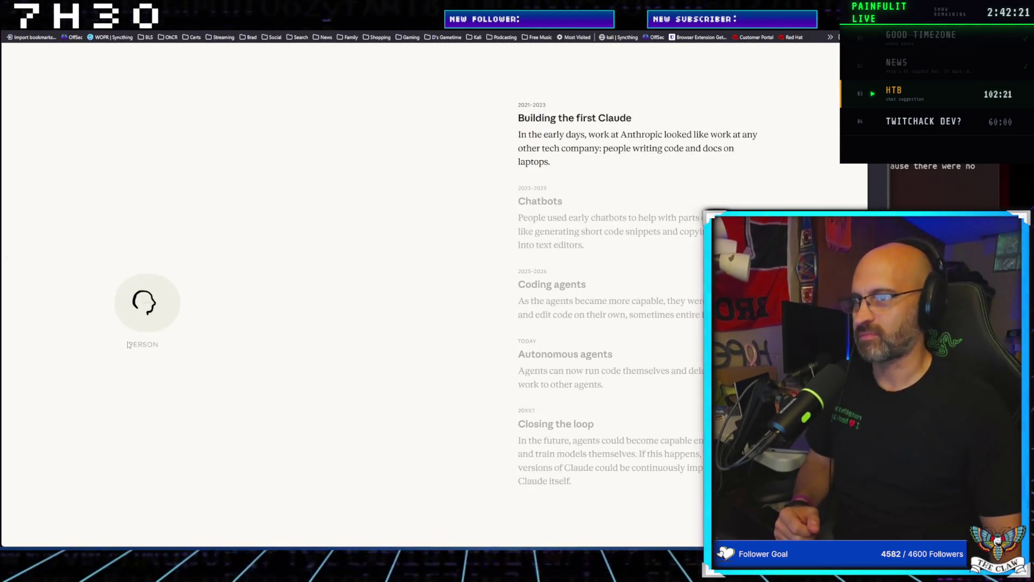
{"action": "scroll", "coordinate": [128, 345], "scroll_direction": "down", "scroll_amount": 3}
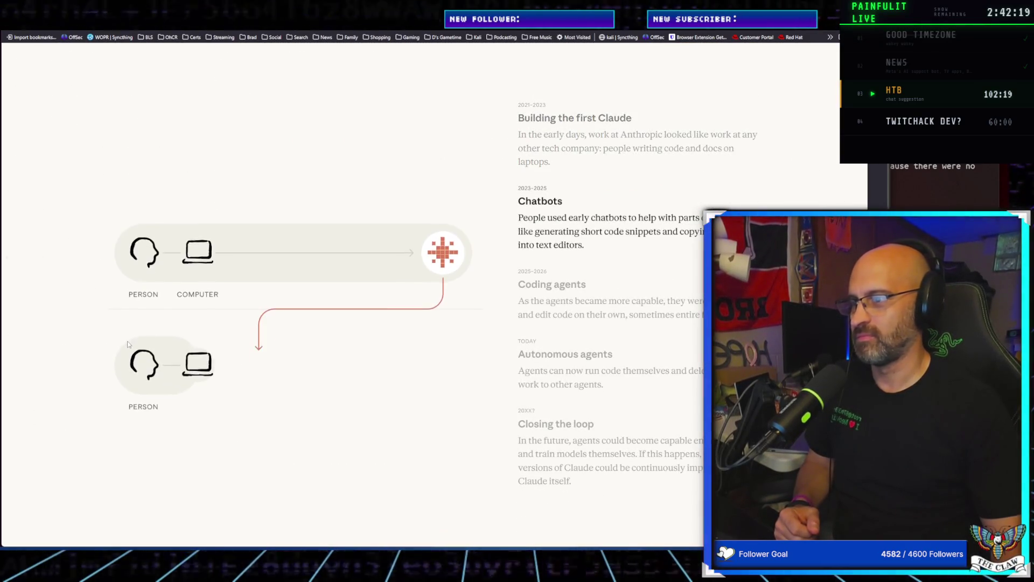
{"action": "scroll", "coordinate": [127, 345], "scroll_direction": "down", "scroll_amount": 3}
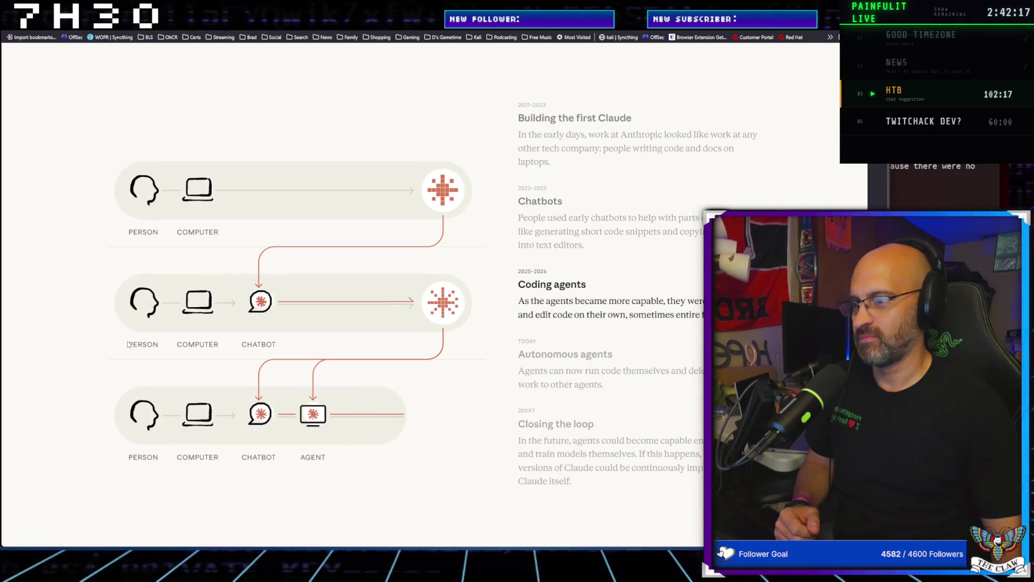
{"action": "scroll", "coordinate": [128, 344], "scroll_direction": "down", "scroll_amount": 3}
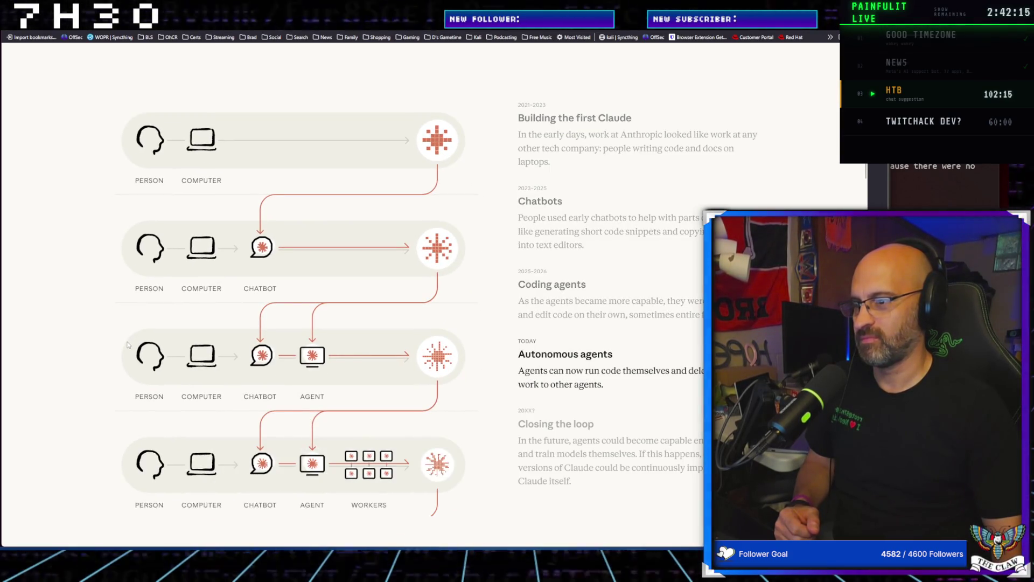
{"action": "scroll", "coordinate": [130, 346], "scroll_direction": "down", "scroll_amount": 3}
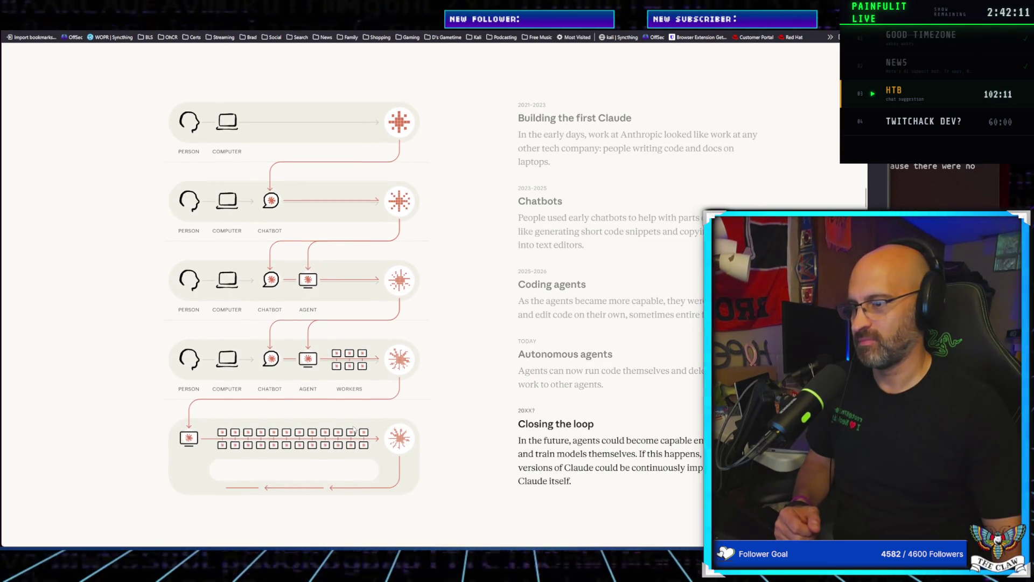
{"action": "scroll", "coordinate": [354, 427], "scroll_direction": "down", "scroll_amount": 1}
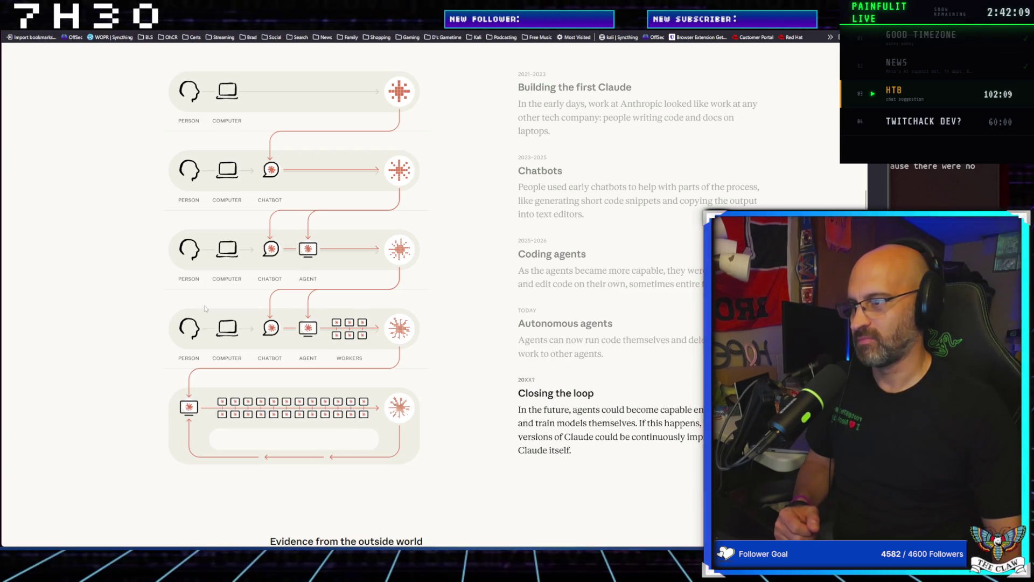
{"action": "scroll", "coordinate": [296, 351], "scroll_direction": "down", "scroll_amount": 4}
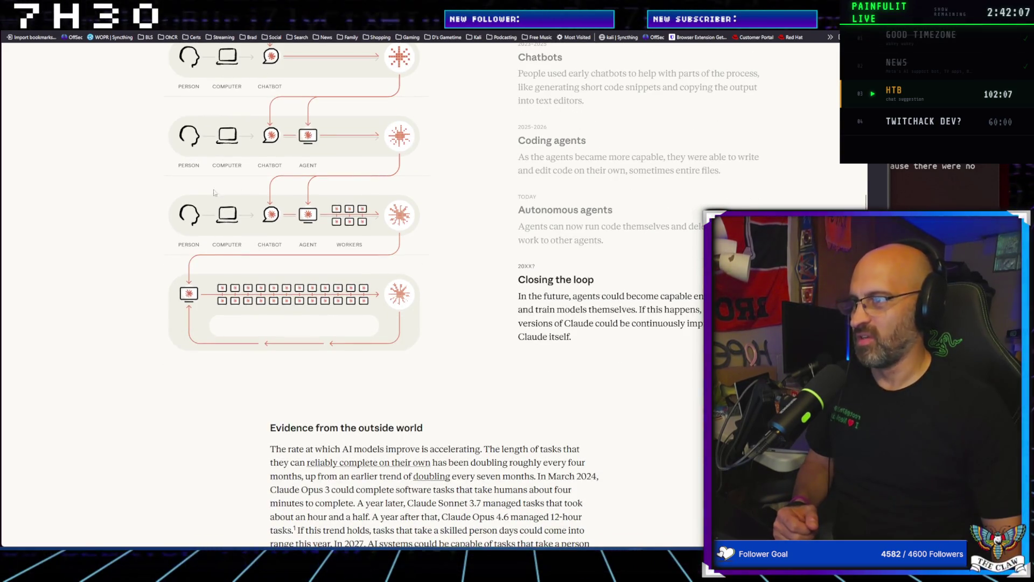
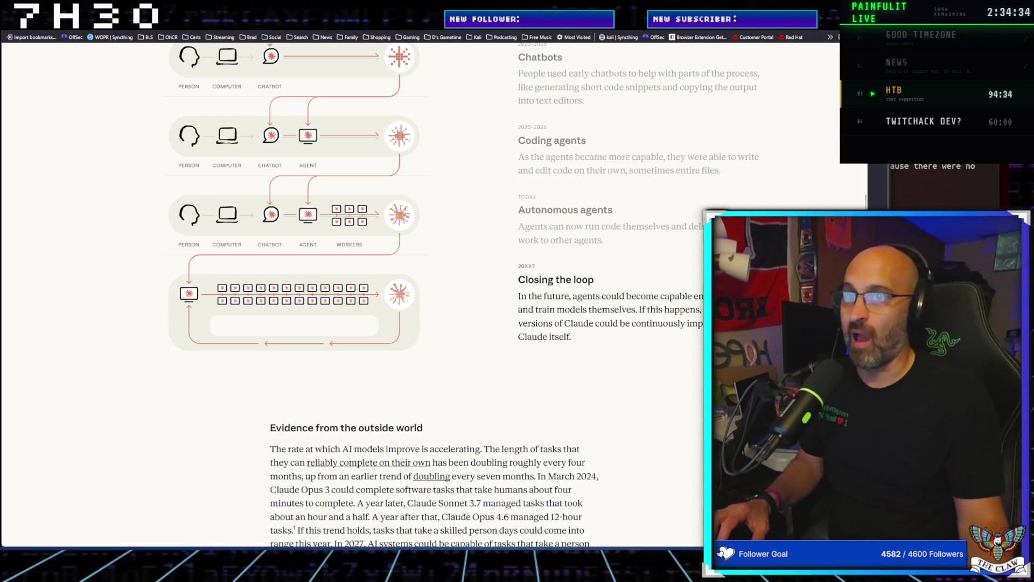
Open a new tab and go to the GitHub dashboard via the address-bar suggestion
{"action": "key", "text": "ctrl+t"}
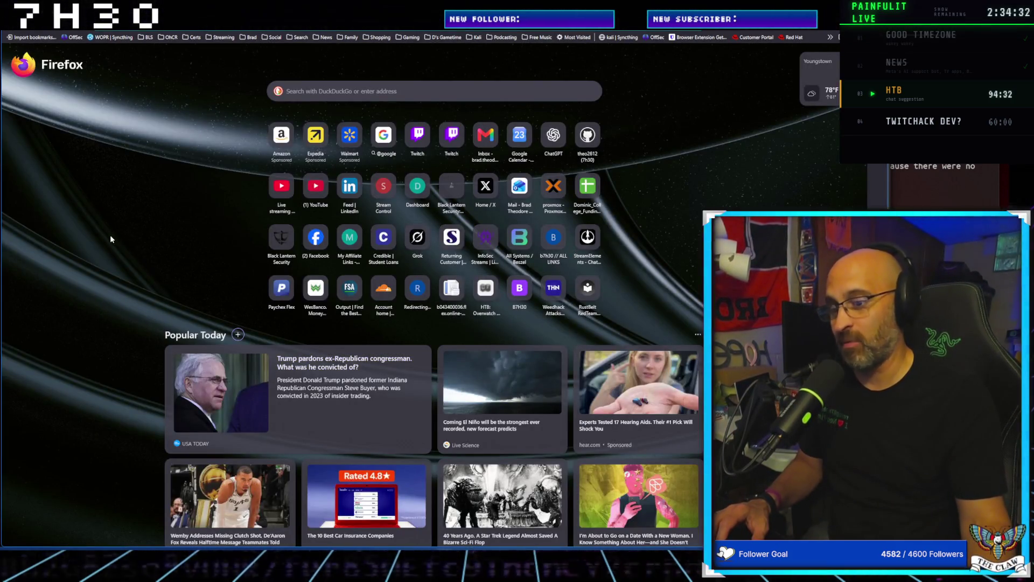
{"action": "key", "text": "ctrl+l"}
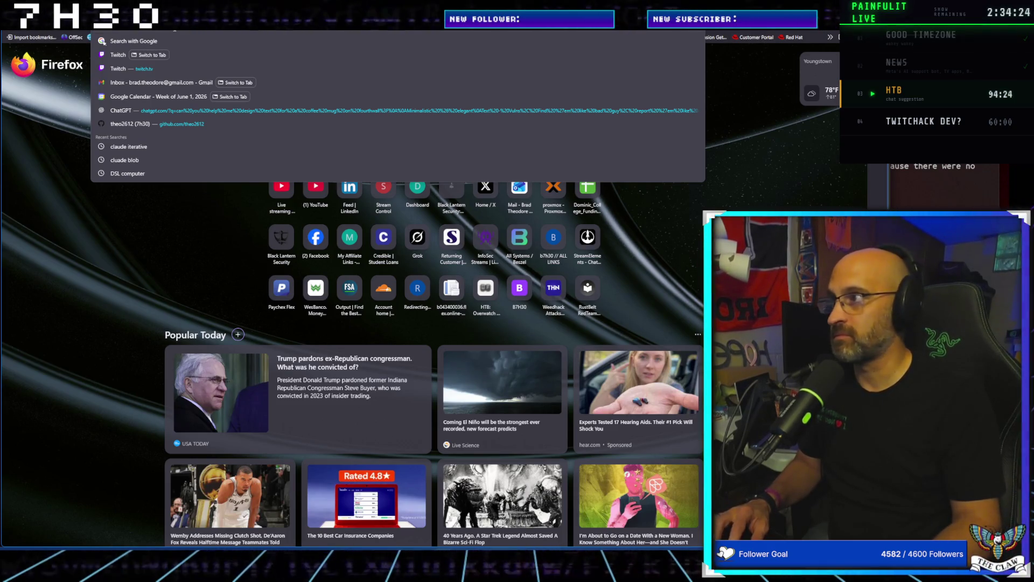
{"action": "key", "text": "Down"}
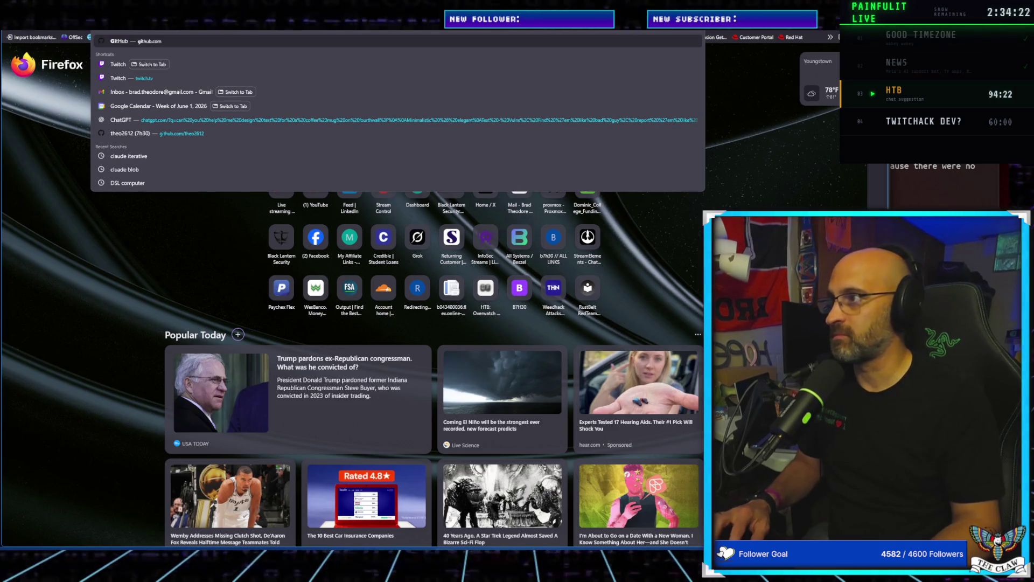
{"action": "key", "text": "Return"}
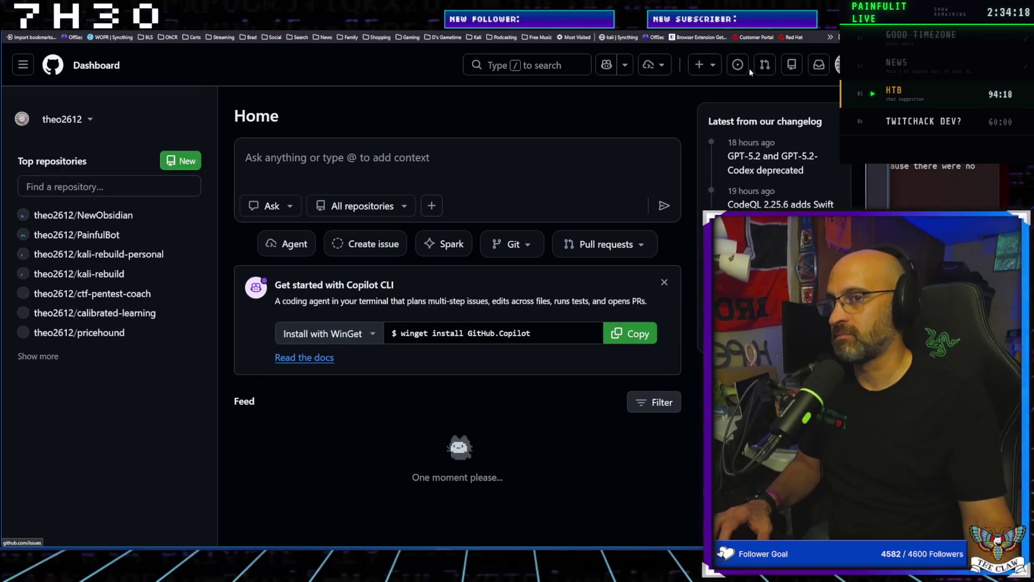
Glance at the account menu, then open calibrated-learning from Top repositories
{"action": "left_click", "coordinate": [837, 65]}
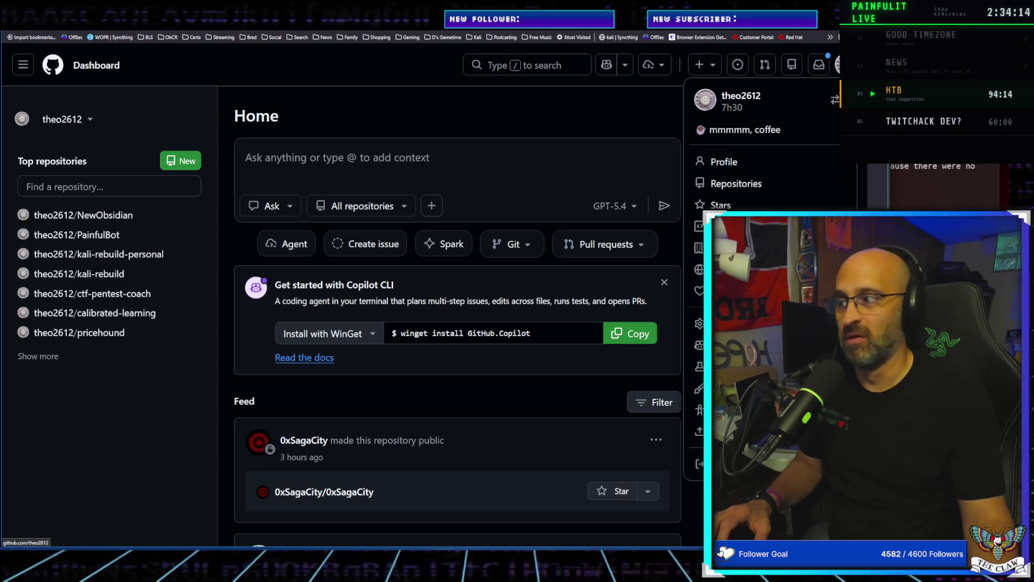
{"action": "key", "text": "Escape"}
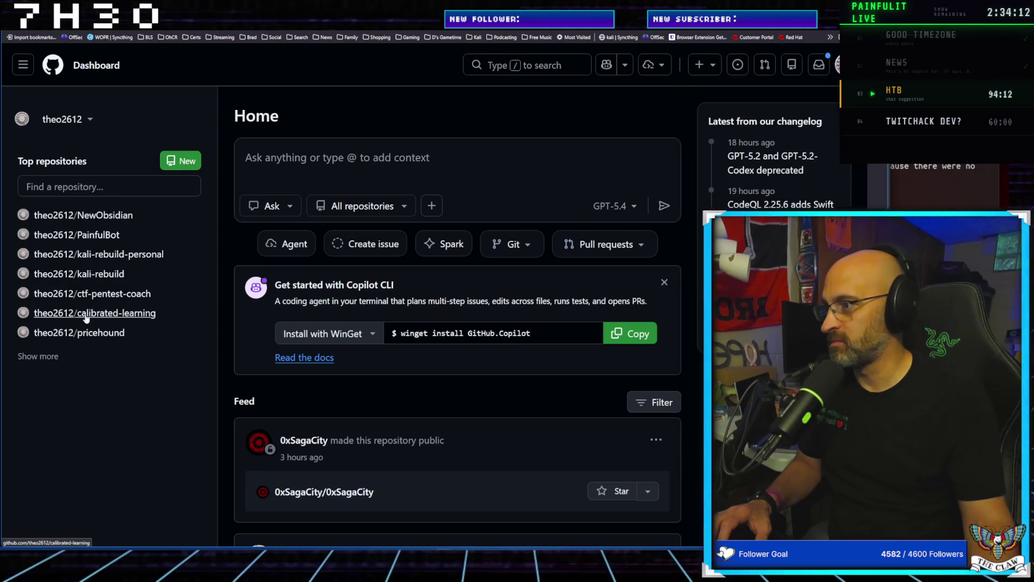
{"action": "left_click", "coordinate": [80, 313]}
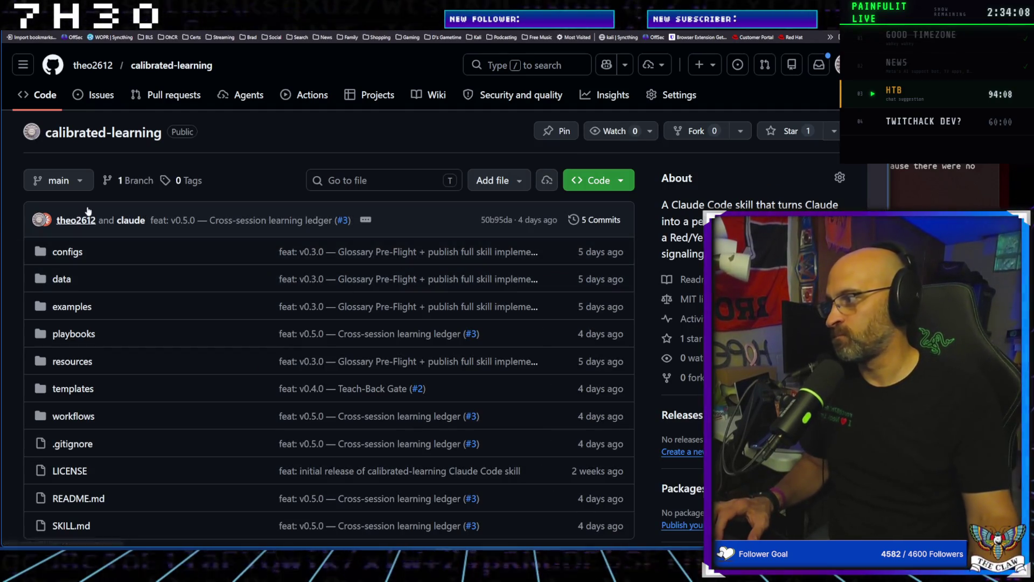
{"action": "left_click", "coordinate": [201, 32]}
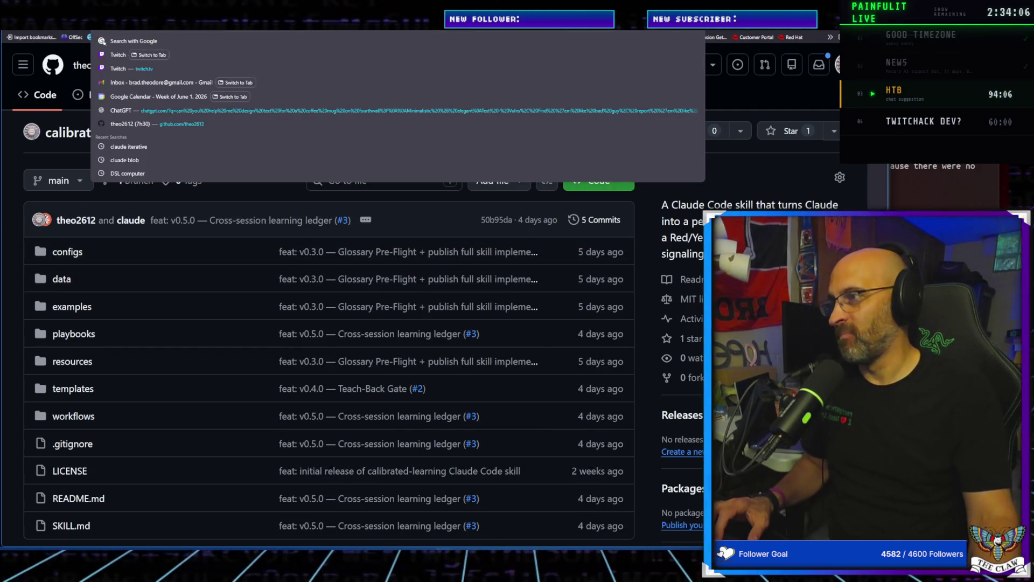
Copy the calibrated-learning repository URL, peek at the article tabs, and return to the repo
{"action": "right_click", "coordinate": [201, 33]}
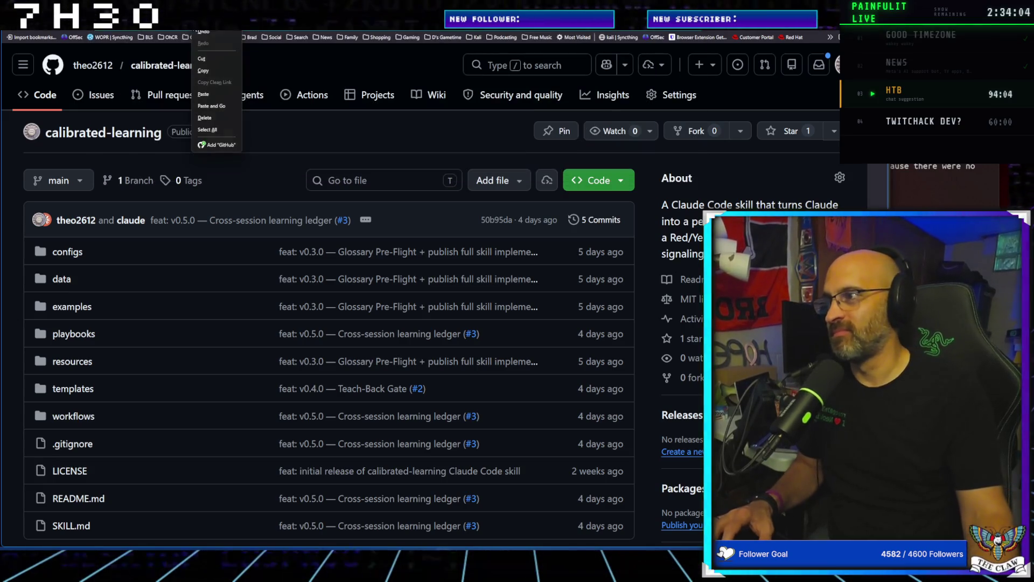
{"action": "left_click", "coordinate": [208, 68]}
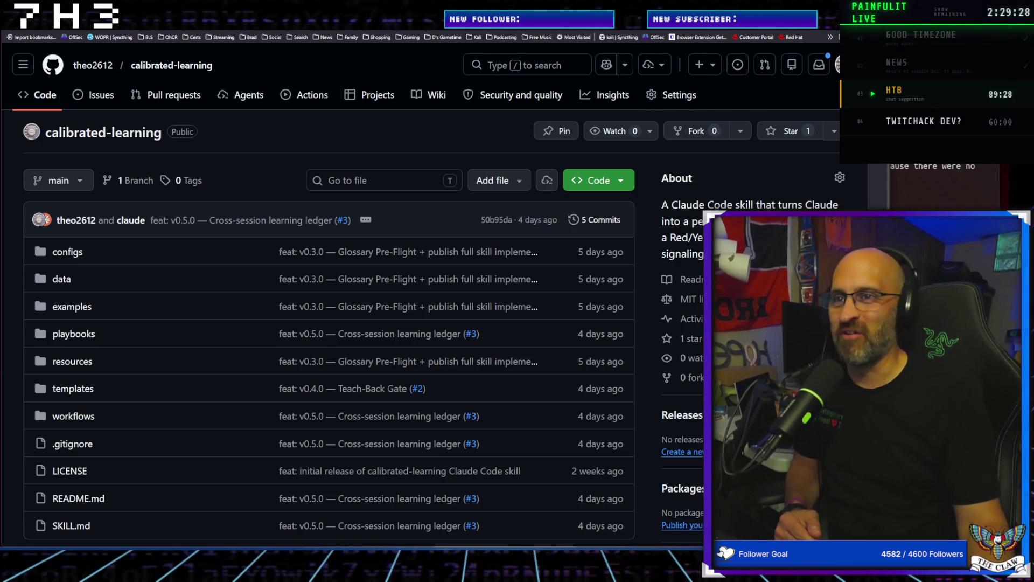
{"action": "key", "text": "ctrl+Tab"}
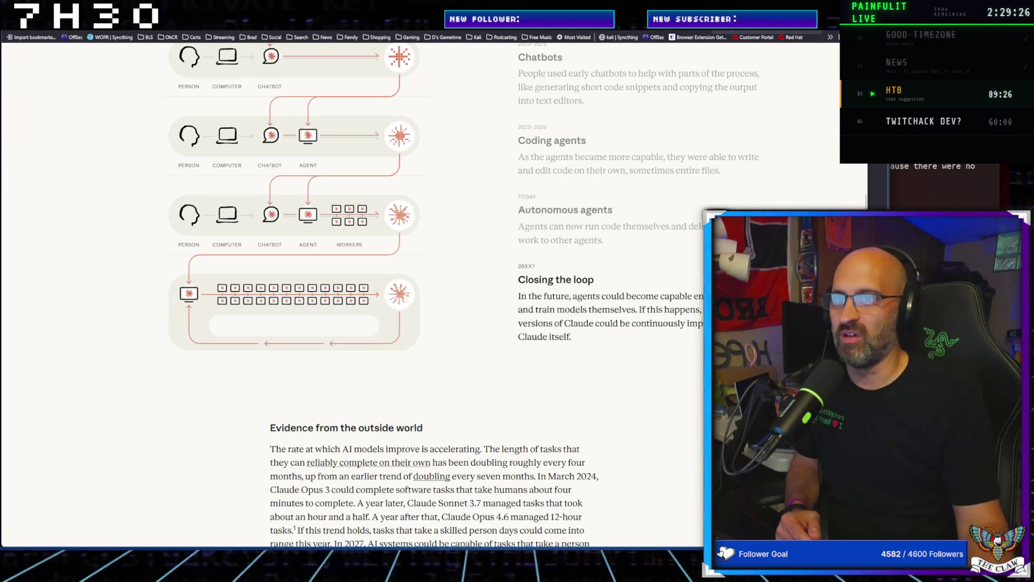
{"action": "key", "text": "ctrl+shift+Tab"}
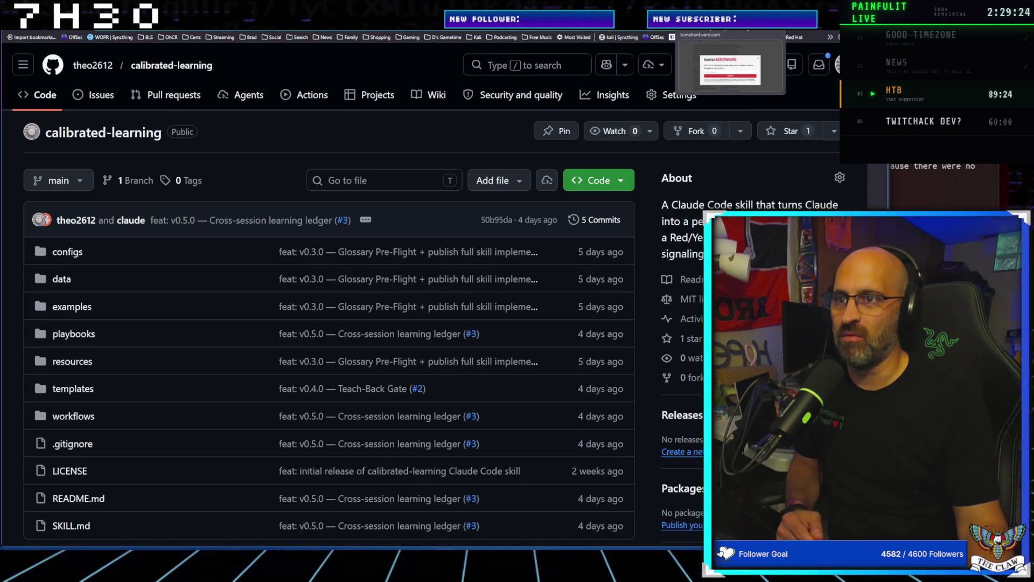
{"action": "key", "text": "ctrl+Tab"}
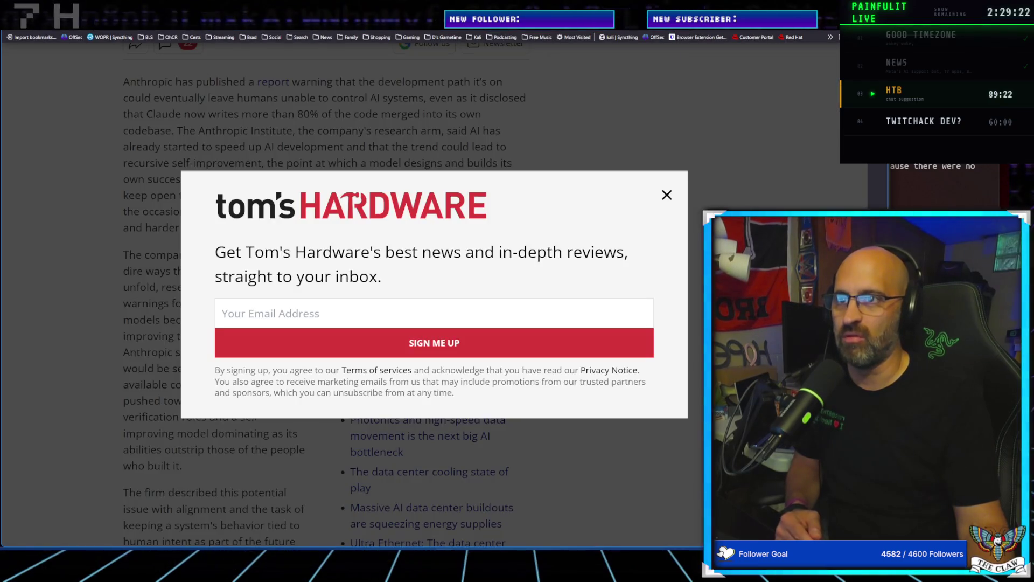
{"action": "key", "text": "ctrl+shift+Tab"}
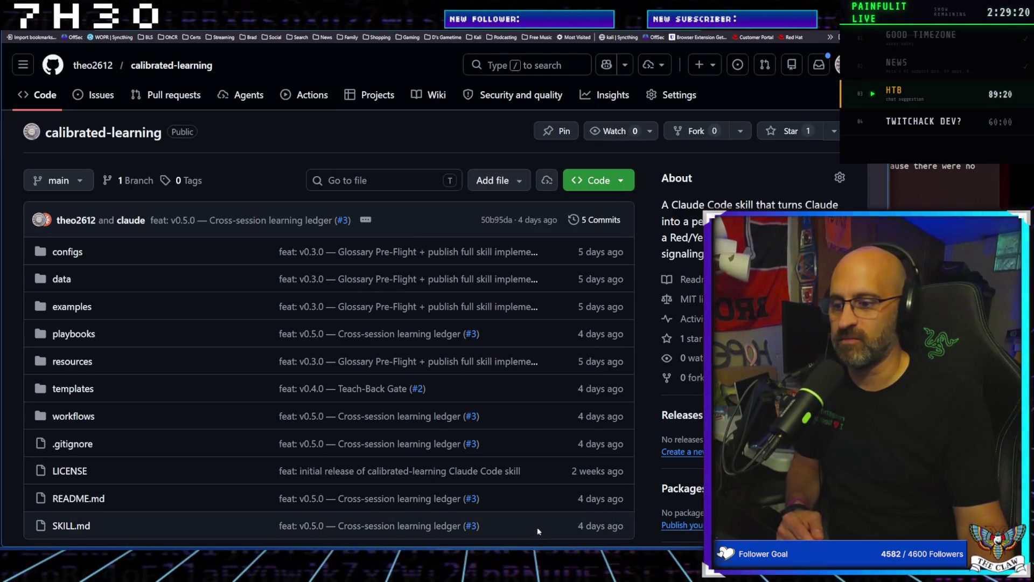
Open the Jarvis machine page from the Retired machines list in HTB Labs
{"action": "mouse_move", "coordinate": [572, 569]}
{"action": "left_click", "coordinate": [570, 520]}
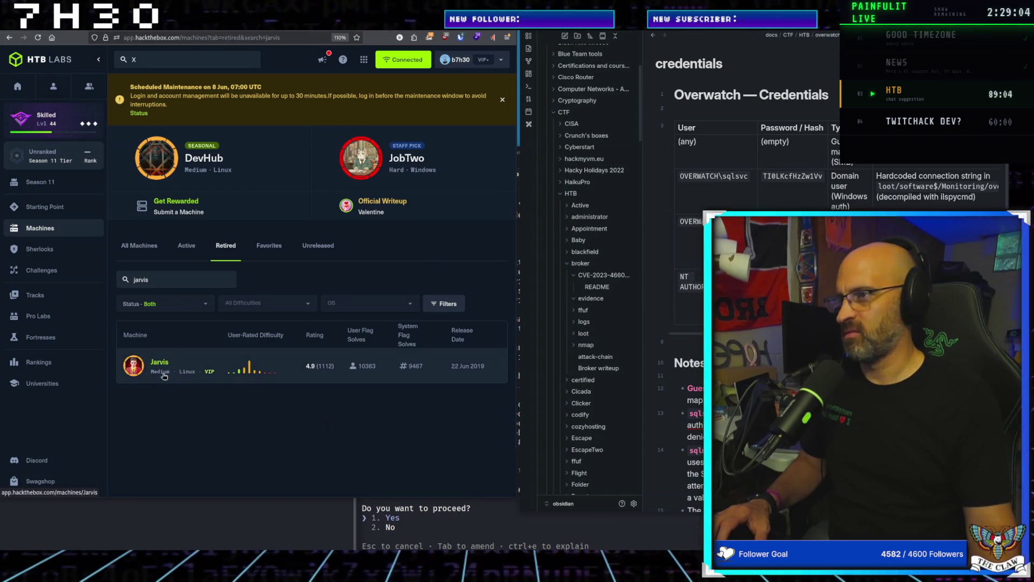
{"action": "left_click", "coordinate": [176, 369]}
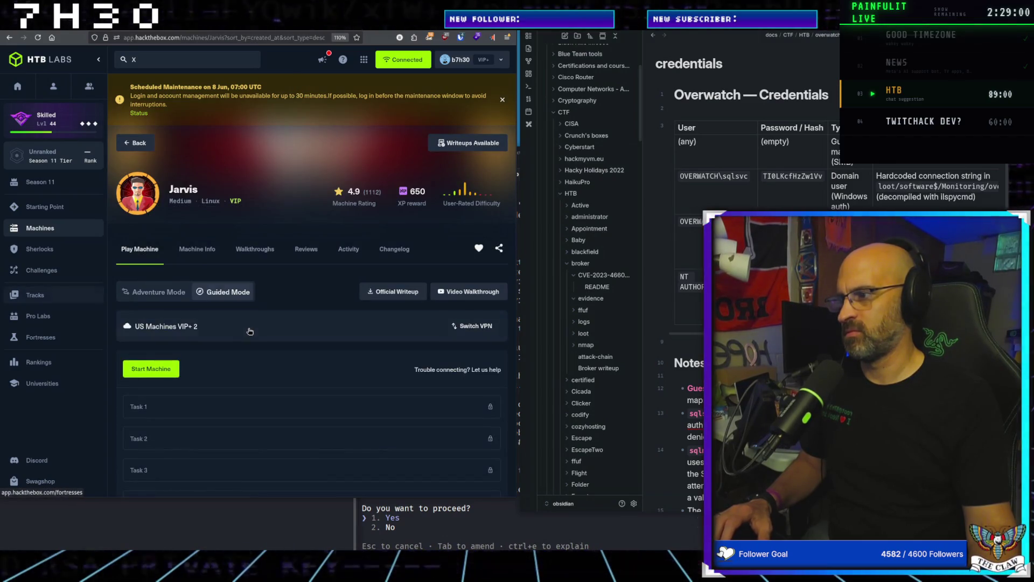
{"action": "scroll", "coordinate": [263, 342], "scroll_direction": "down", "scroll_amount": 6}
{"action": "scroll", "coordinate": [263, 342], "scroll_direction": "up", "scroll_amount": 3}
{"action": "scroll", "coordinate": [263, 341], "scroll_direction": "up", "scroll_amount": 5}
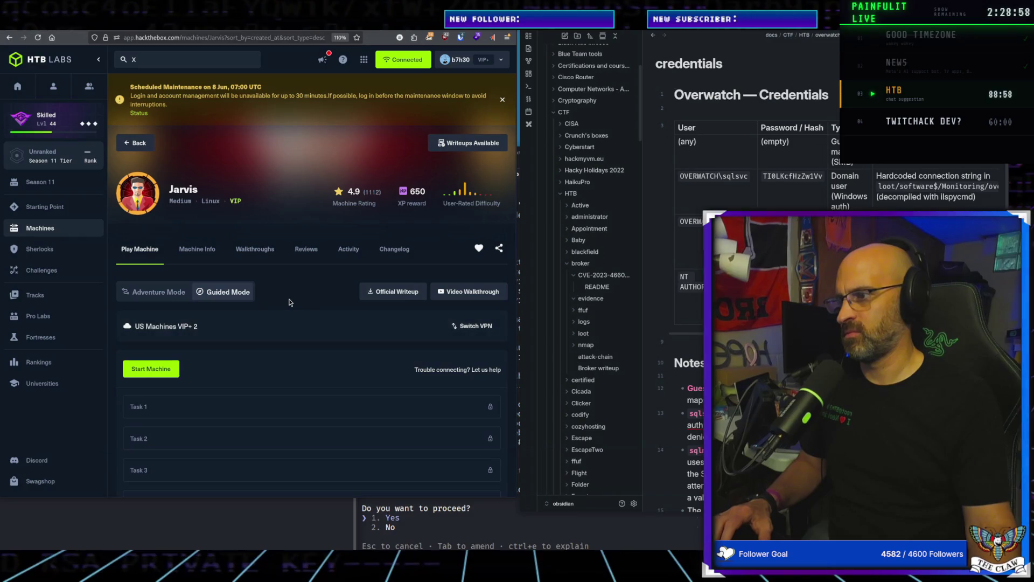
Approve Claude Code's pending prompt and raise the terminal in the HTB folder
{"action": "left_click", "coordinate": [434, 526]}
{"action": "key", "text": "Return"}
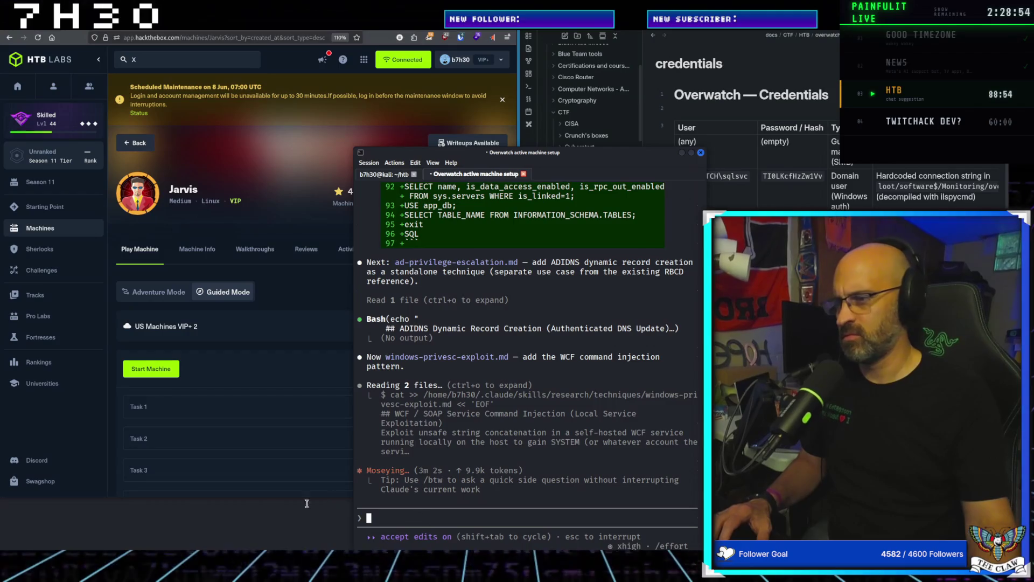
{"action": "left_click", "coordinate": [217, 542]}
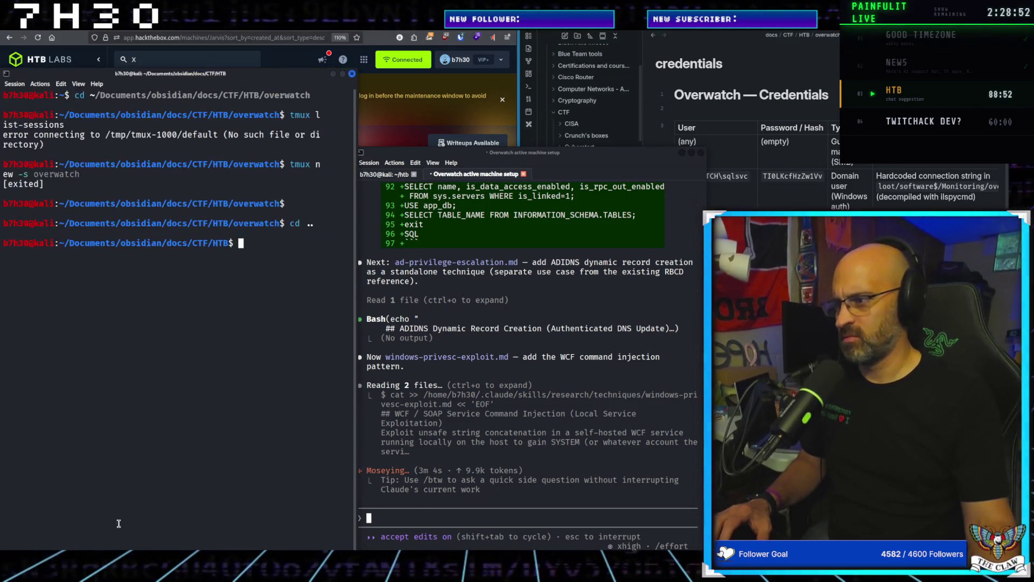
{"action": "left_click", "coordinate": [393, 118]}
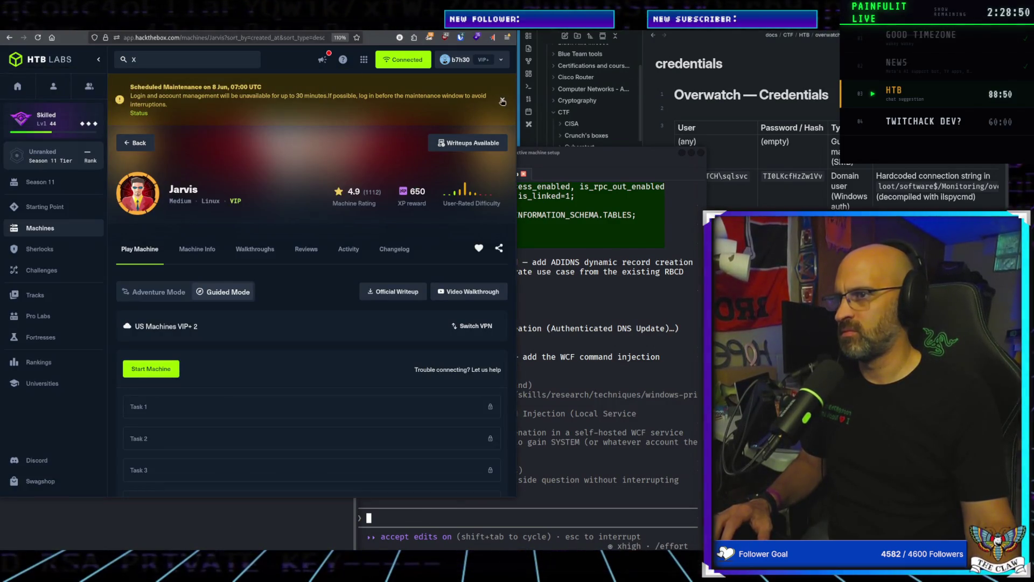
Dismiss the maintenance notice and start Jarvis, which comes up at 10.129.10.160
{"action": "left_click", "coordinate": [502, 100]}
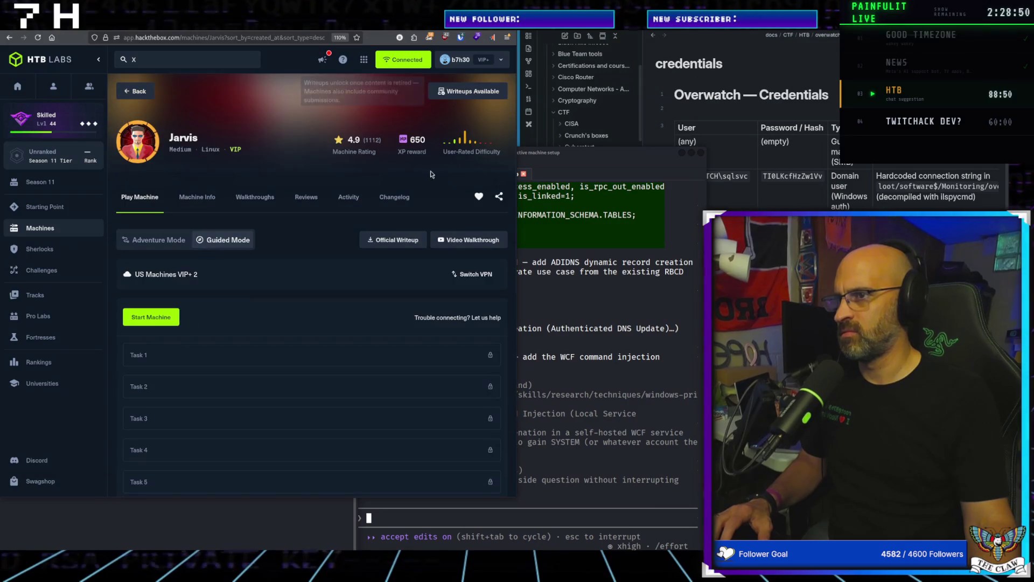
{"action": "left_click", "coordinate": [141, 320]}
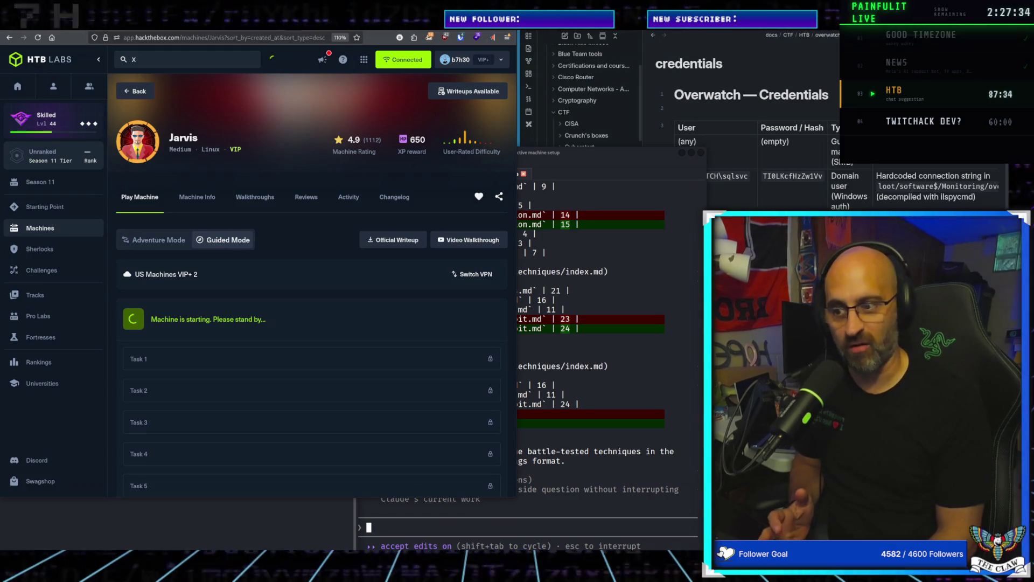
{"action": "left_click", "coordinate": [553, 489]}
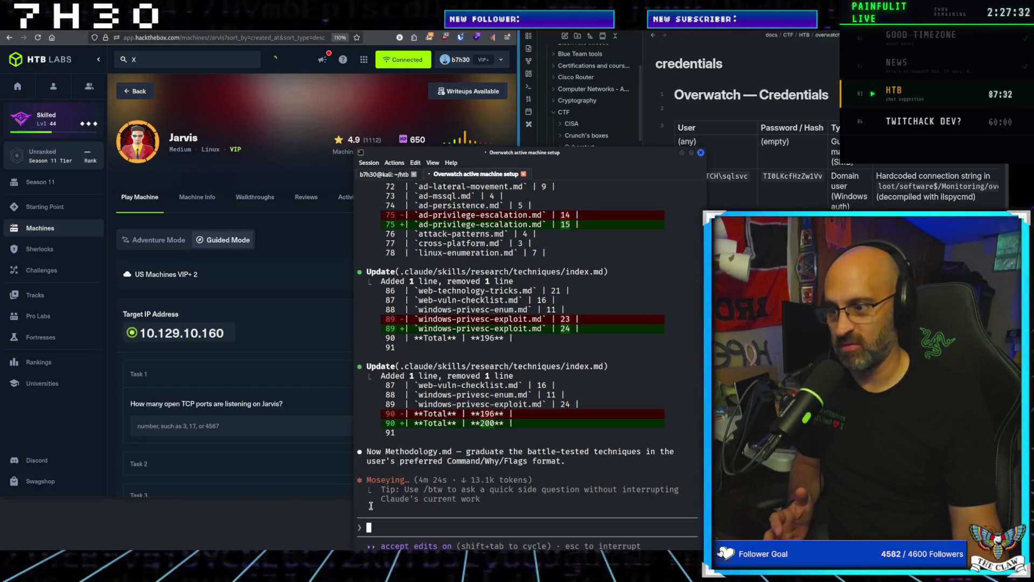
{"action": "left_click", "coordinate": [245, 538]}
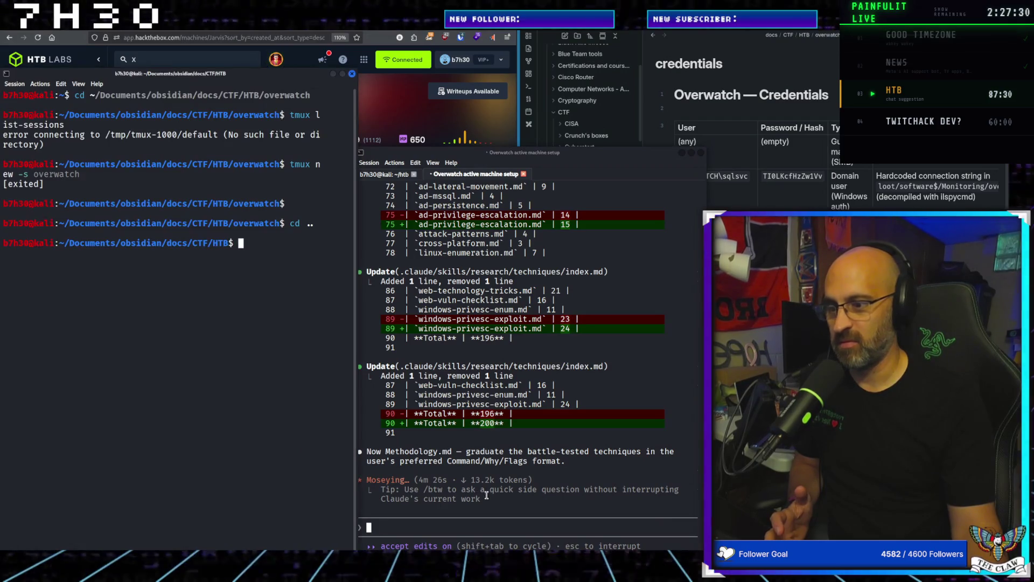
{"action": "left_click", "coordinate": [430, 155]}
{"action": "left_click", "coordinate": [394, 119]}
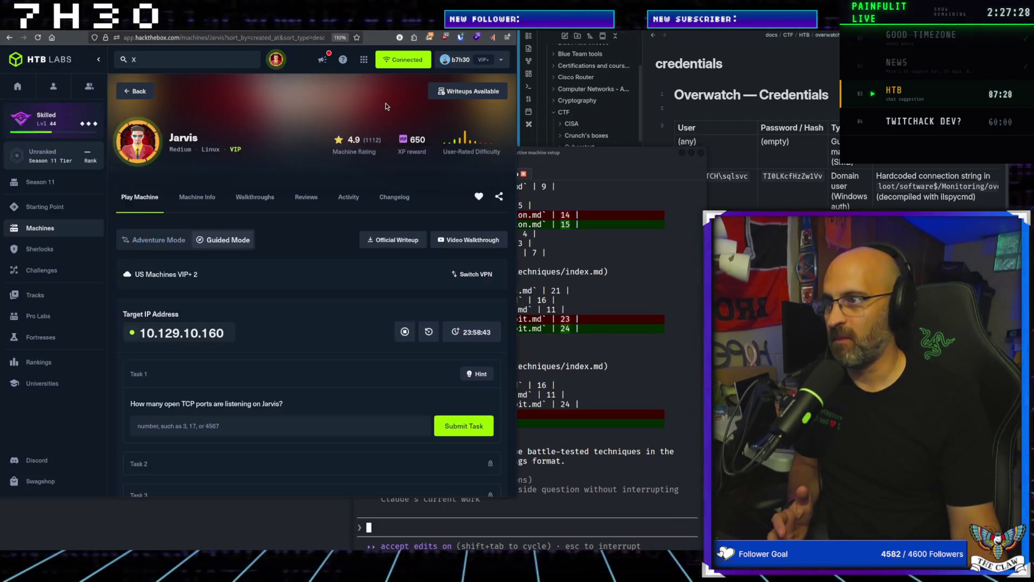
{"action": "left_click", "coordinate": [194, 540]}
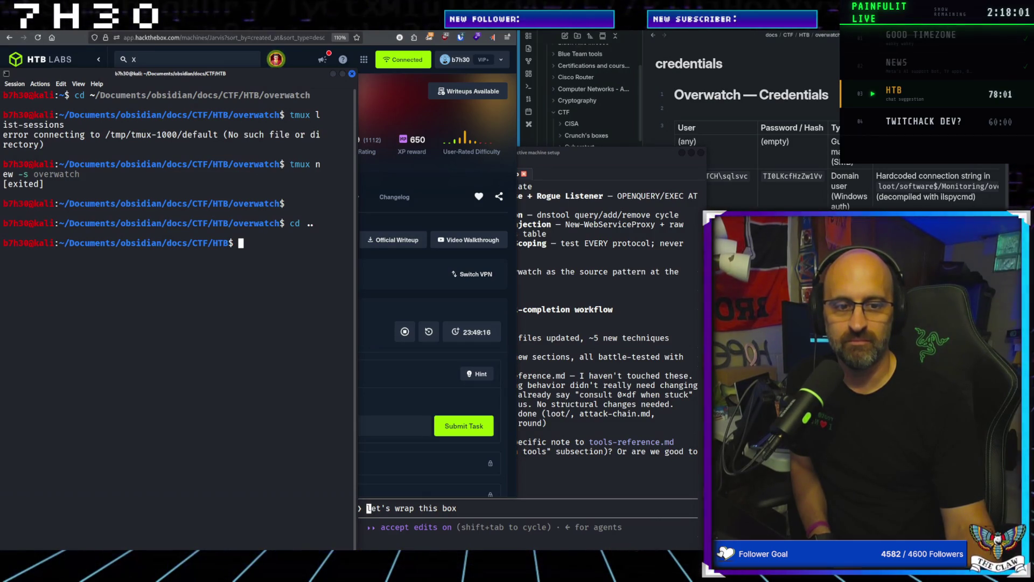
Bring the Jarvis page showing target 10.129.10.160 back in front
{"action": "left_click", "coordinate": [386, 392]}
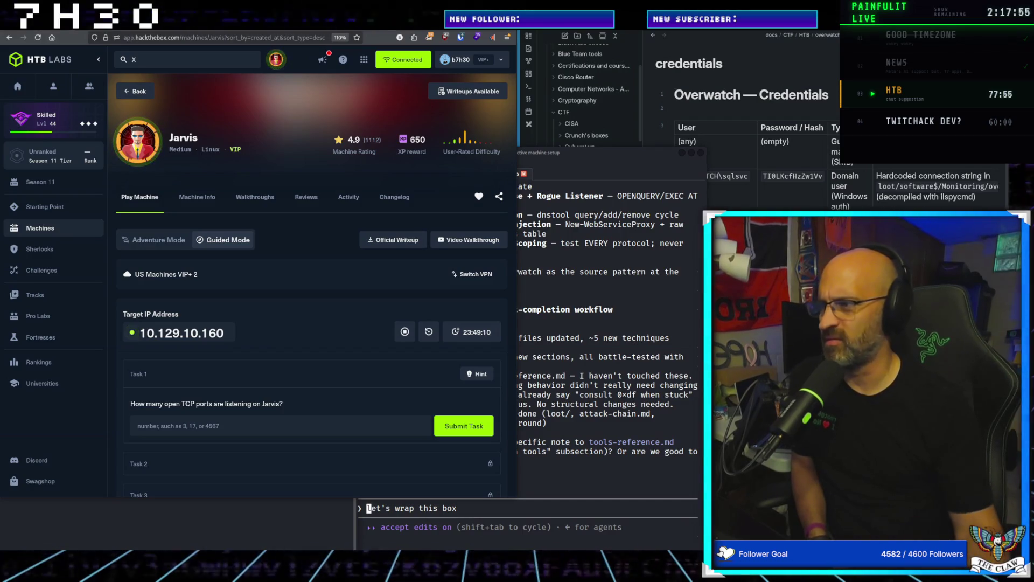
Switch Jarvis to Adventure Mode so user and root flags can be submitted
{"action": "left_click", "coordinate": [153, 240]}
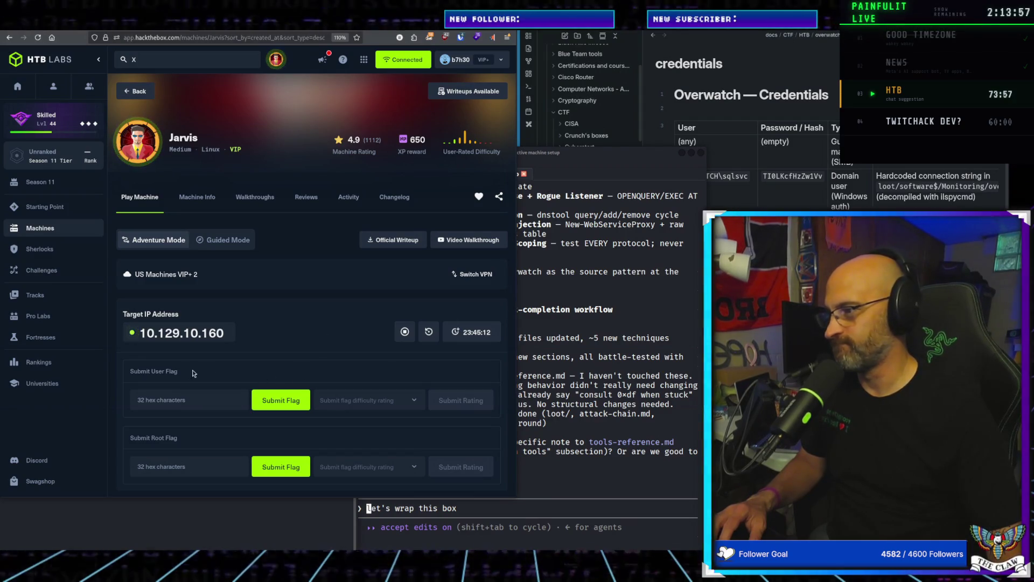
Highlight the Submit User Flag label, then review the terminal's post-completion workflow summary
{"action": "mouse_move", "coordinate": [146, 372]}
{"action": "left_mouse_down"}
{"action": "mouse_move", "coordinate": [130, 371]}
{"action": "mouse_move", "coordinate": [188, 380]}
{"action": "left_mouse_up"}
{"action": "left_click", "coordinate": [153, 370]}
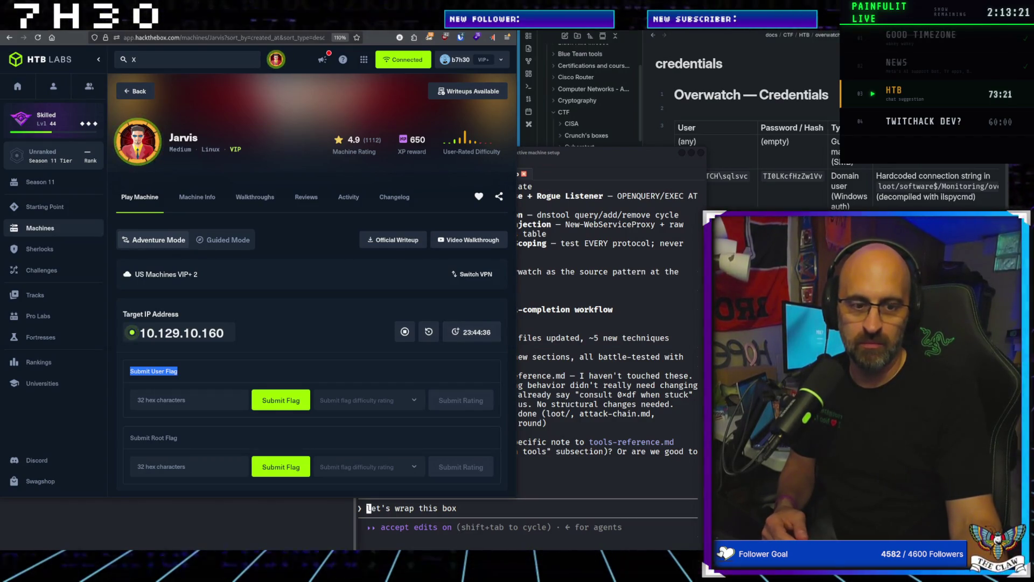
{"action": "left_click", "coordinate": [239, 369]}
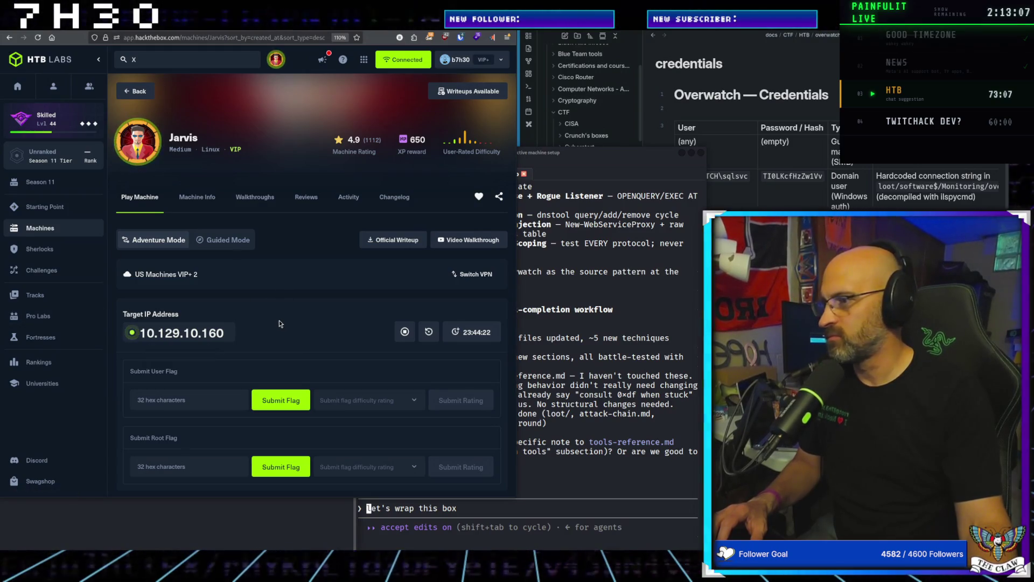
{"action": "left_click", "coordinate": [509, 513]}
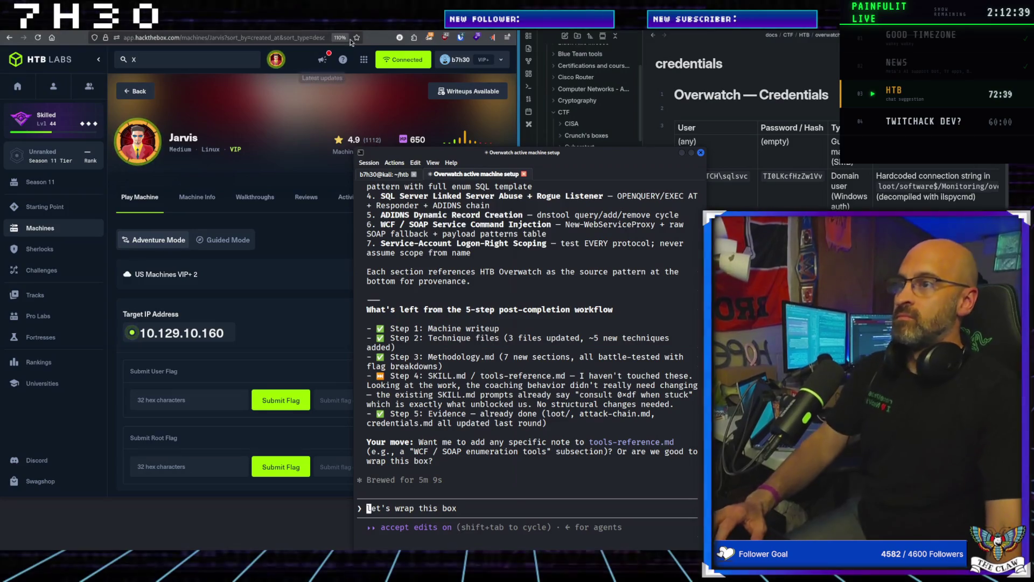
{"action": "left_click", "coordinate": [295, 68]}
{"action": "key", "text": "ctrl+t"}
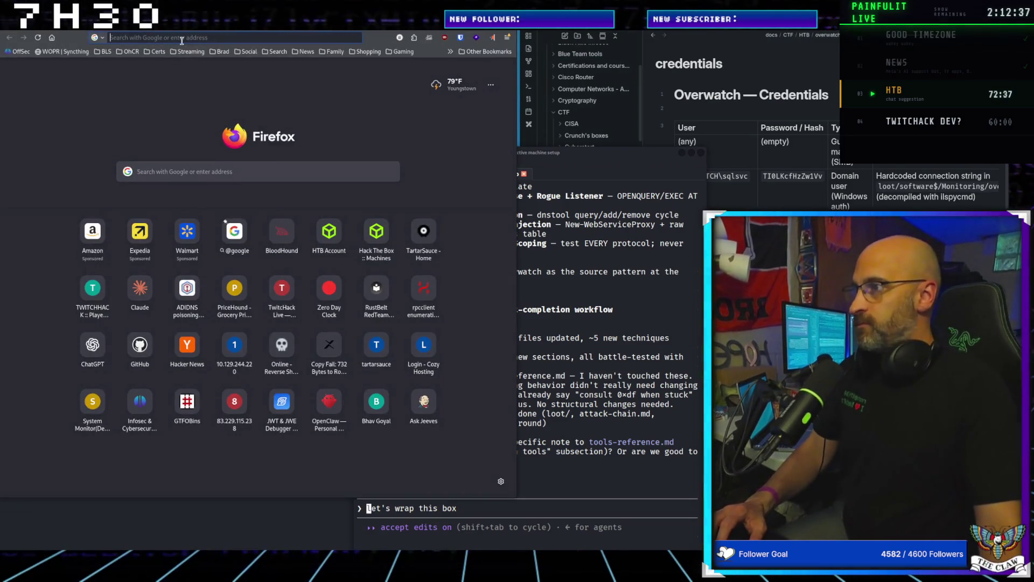
Search Google for 'web security academy' from the new tab's address bar
{"action": "left_click", "coordinate": [182, 37]}
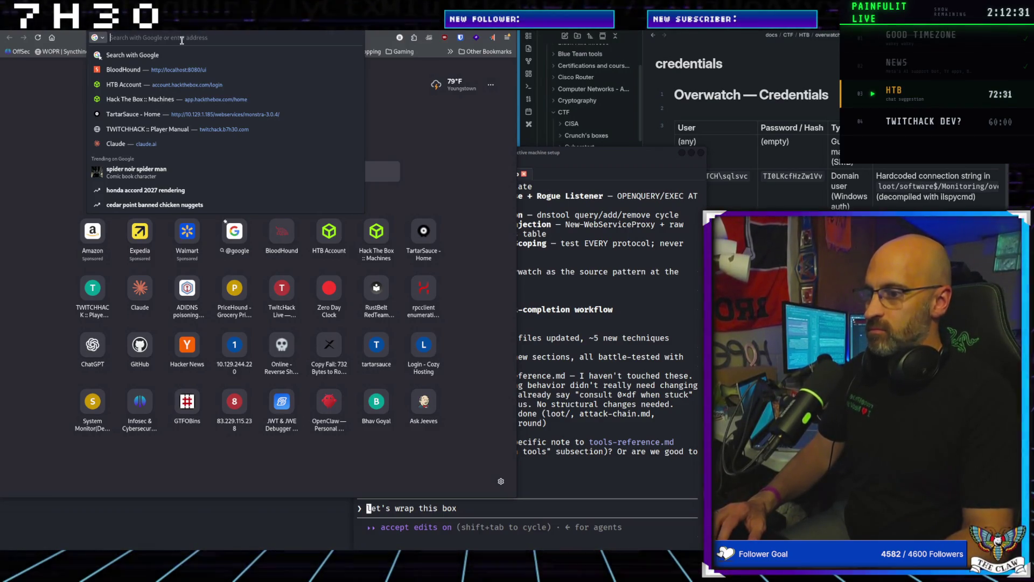
{"action": "type", "text": "web security a"}
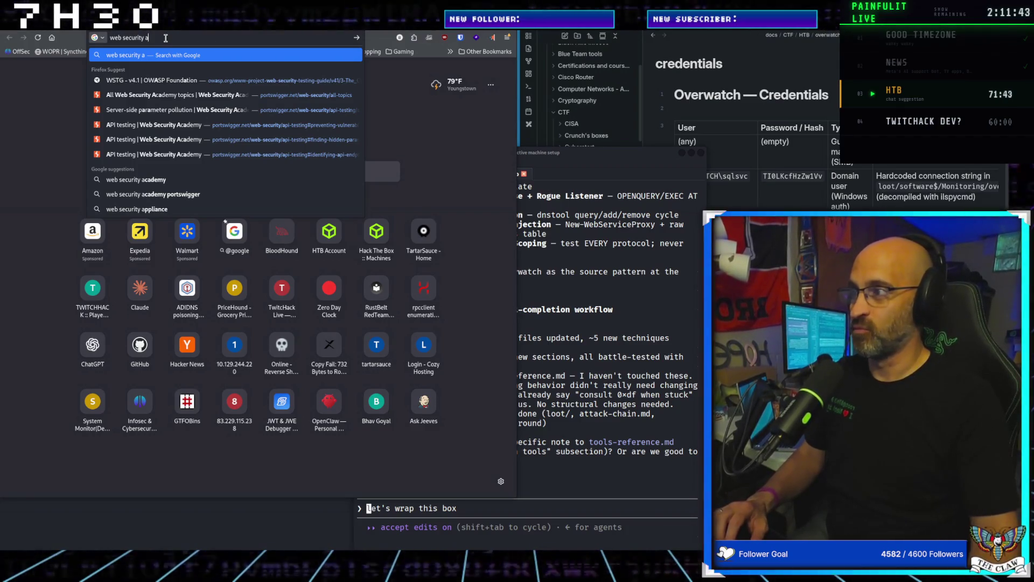
{"action": "type", "text": "ca"}
{"action": "type", "text": "den"}
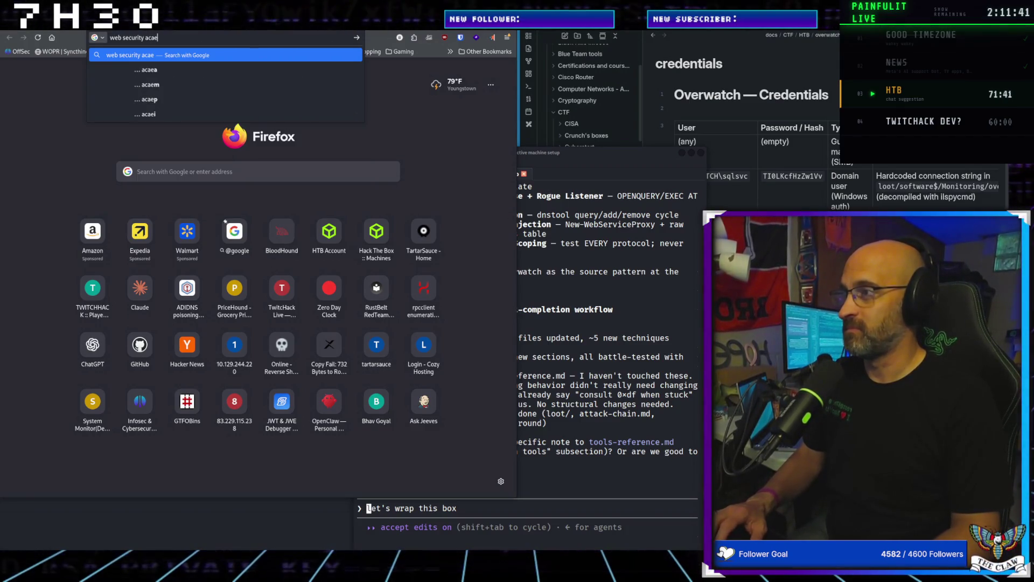
{"action": "key", "text": "BackSpace"}
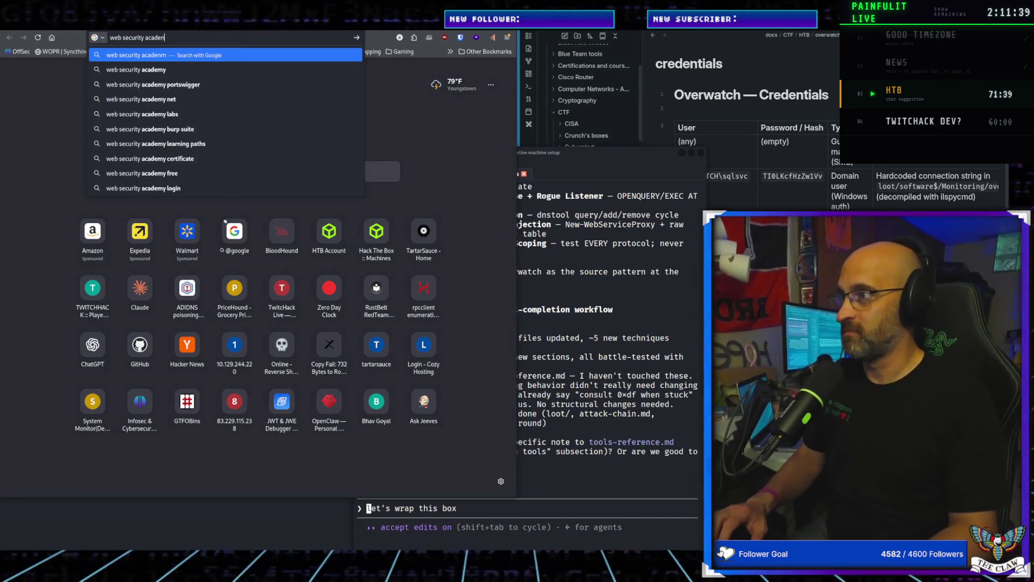
{"action": "type", "text": "my"}
{"action": "key", "text": "Return"}
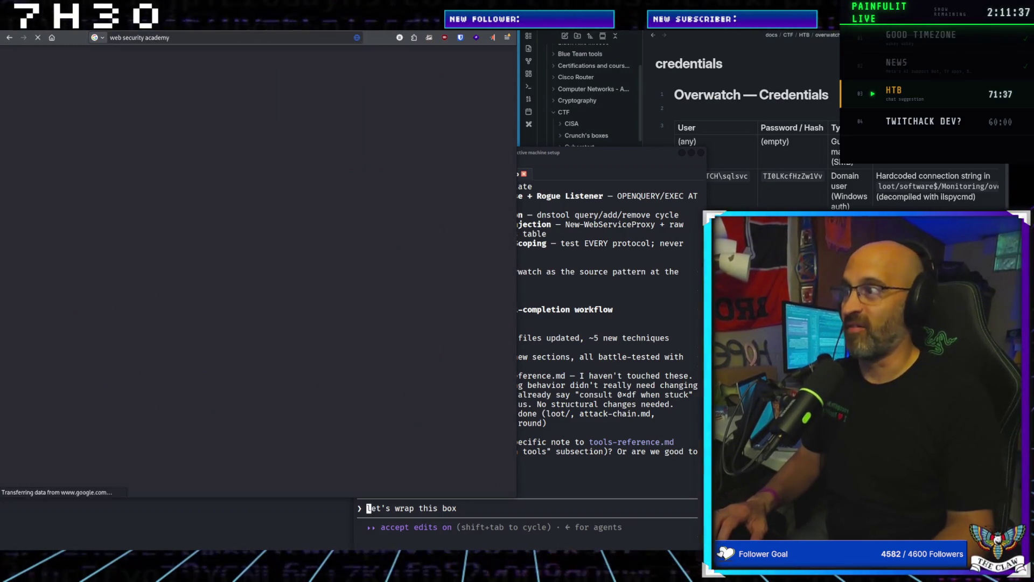